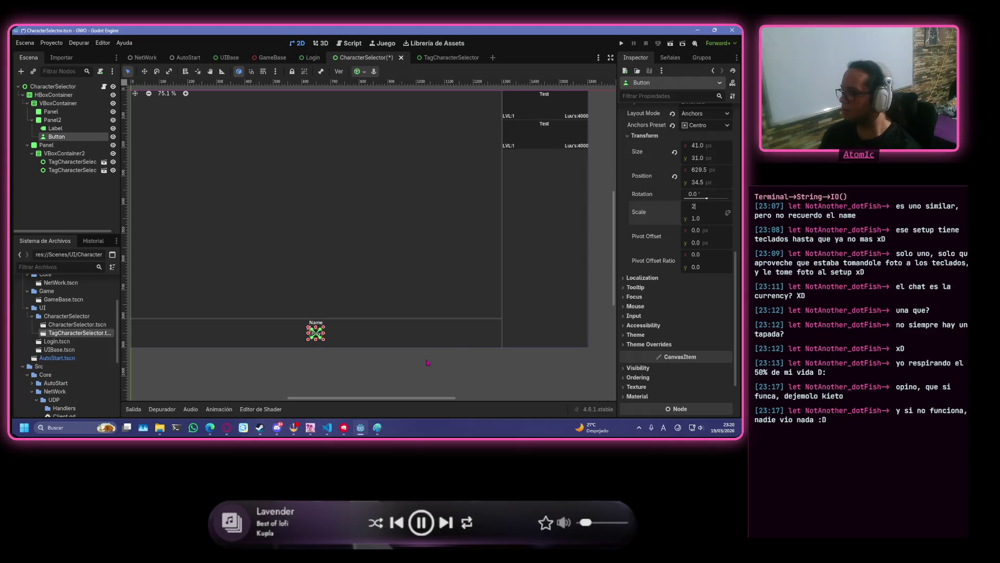
Step: Set the Play button's vertical scale to 2 in the Inspector
{"action": "left_click", "coordinate": [430, 361]}
{"action": "left_click", "coordinate": [323, 335]}
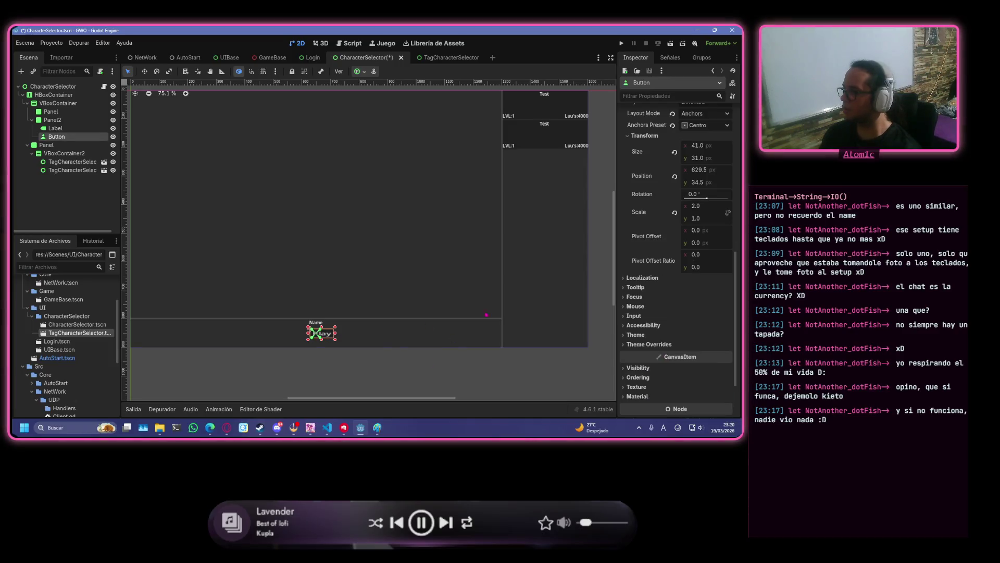
{"action": "left_click", "coordinate": [691, 218]}
{"action": "type", "text": "2"}
{"action": "key", "text": "Return"}
{"action": "left_click", "coordinate": [384, 362]}
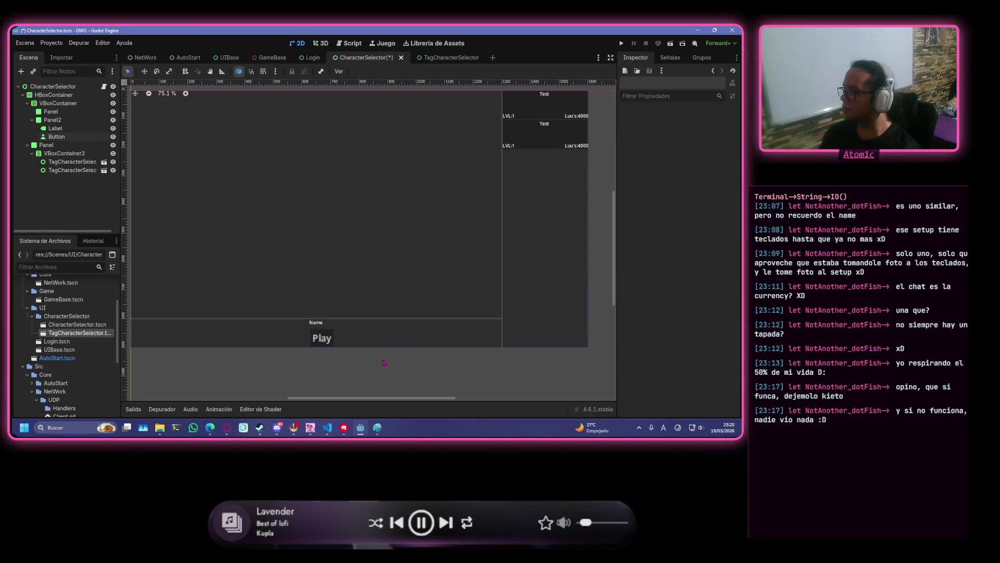
{"action": "left_click", "coordinate": [320, 339]}
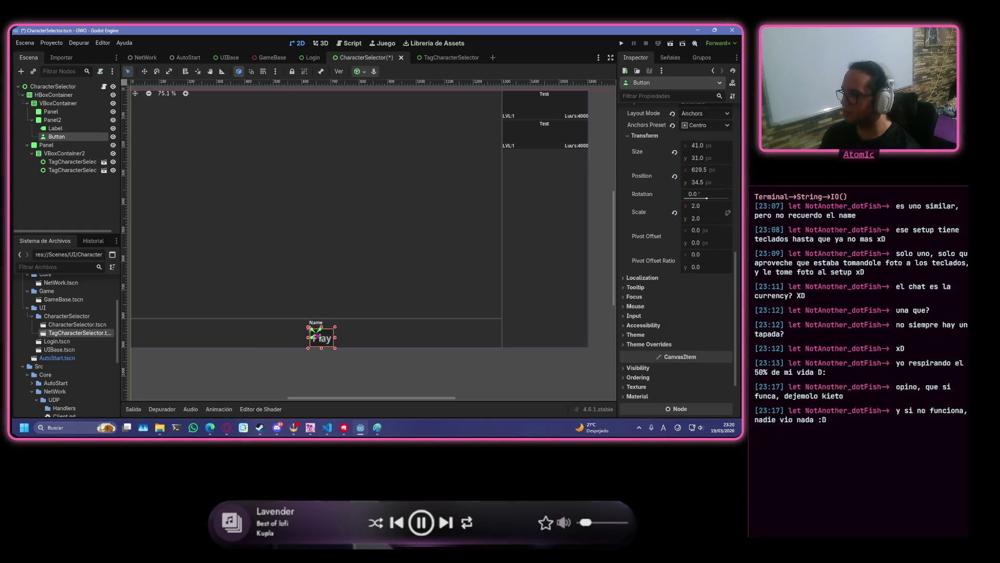
Step: Try the centre anchor preset, undo it, and drag the Play button under the Name label
{"action": "left_click_drag", "start_coordinate": [320, 337], "coordinate": [322, 338]}
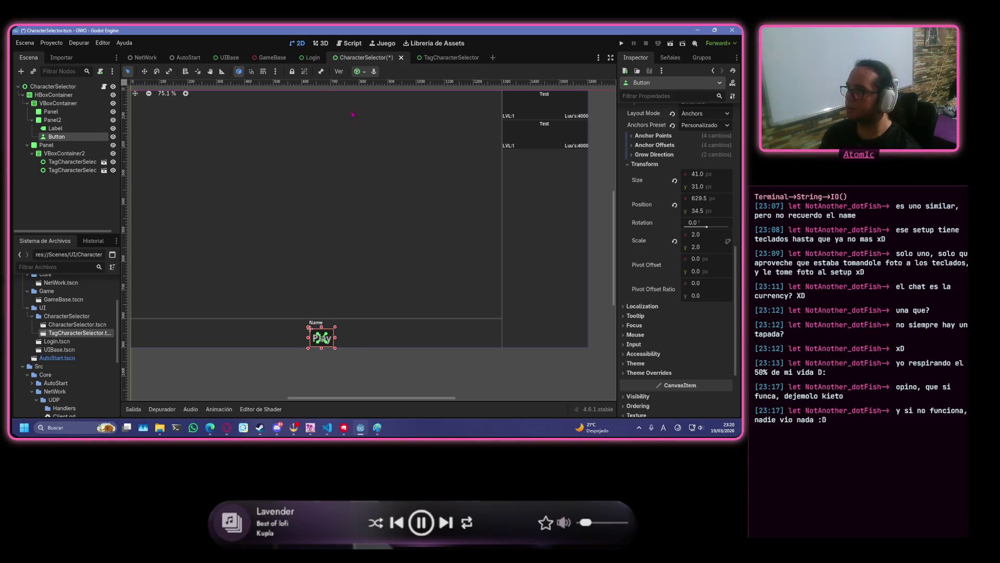
{"action": "left_click", "coordinate": [357, 73]}
{"action": "left_click", "coordinate": [389, 113]}
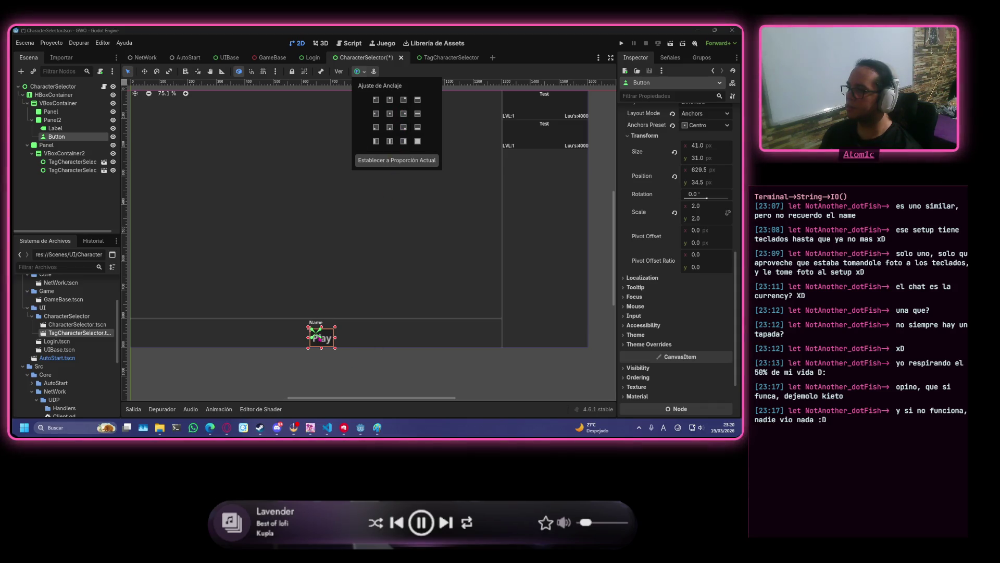
{"action": "left_click", "coordinate": [315, 332]}
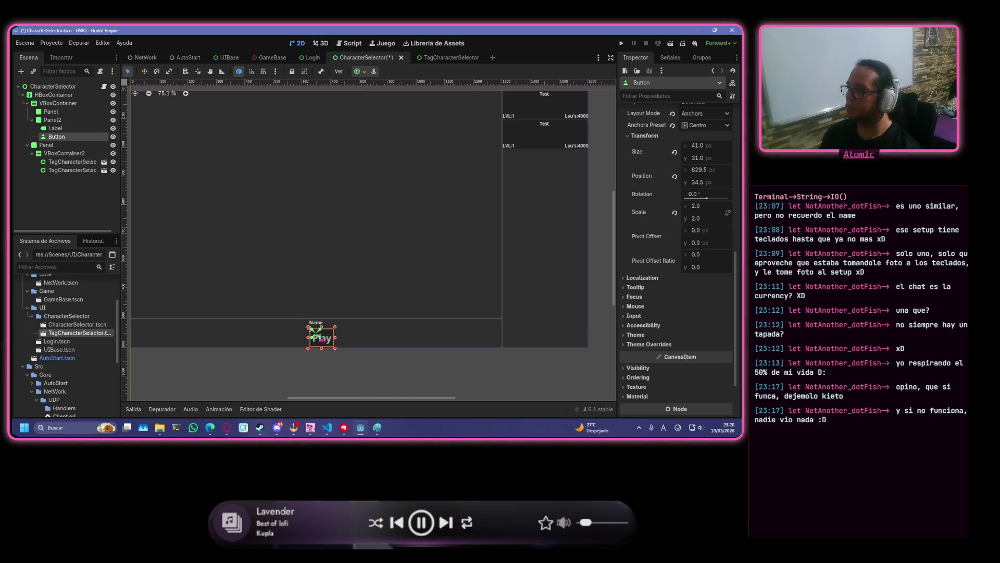
{"action": "left_click_drag", "start_coordinate": [315, 331], "coordinate": [321, 339]}
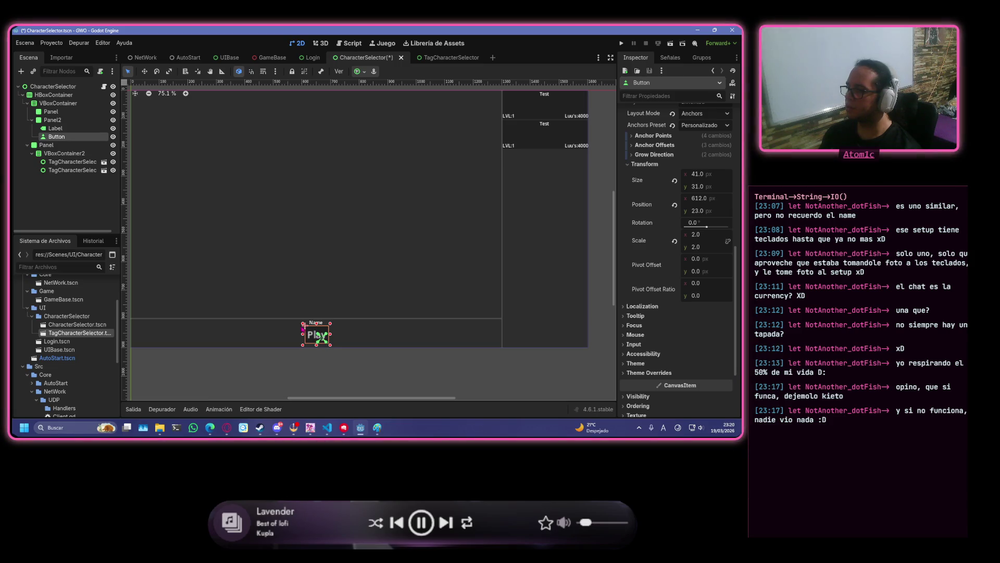
{"action": "key", "text": "ctrl+z"}
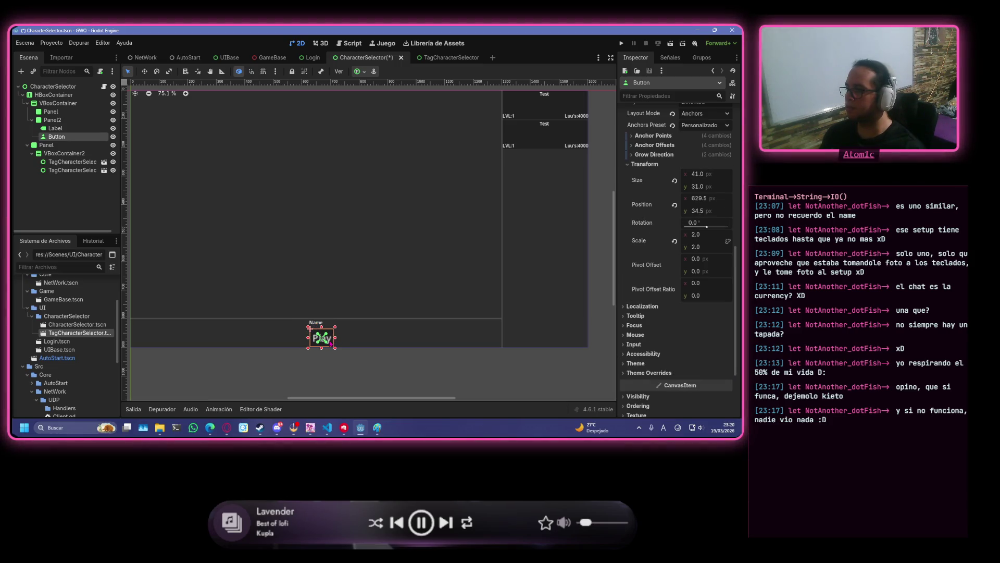
{"action": "key", "text": "ctrl+z"}
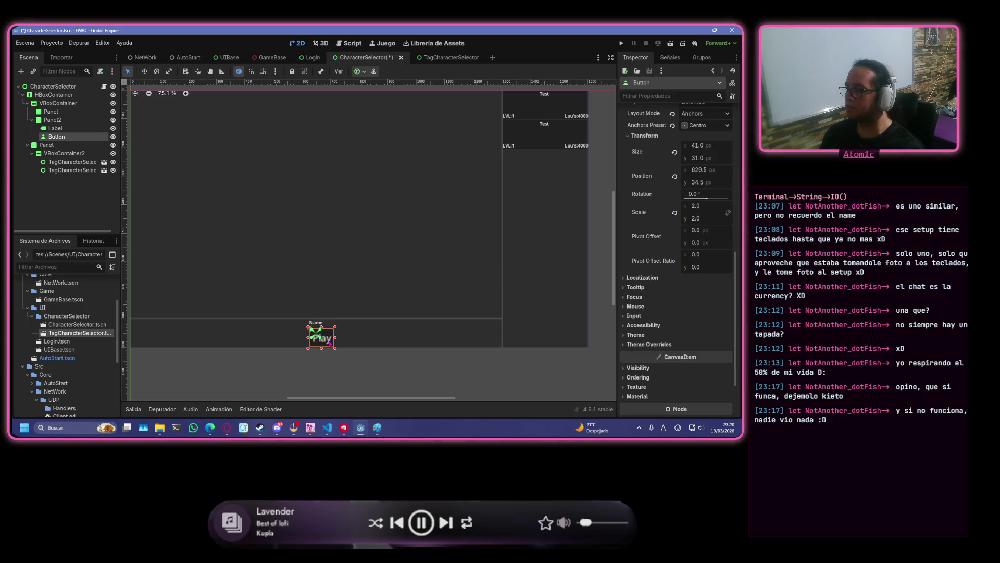
{"action": "left_click_drag", "start_coordinate": [328, 343], "coordinate": [324, 339]}
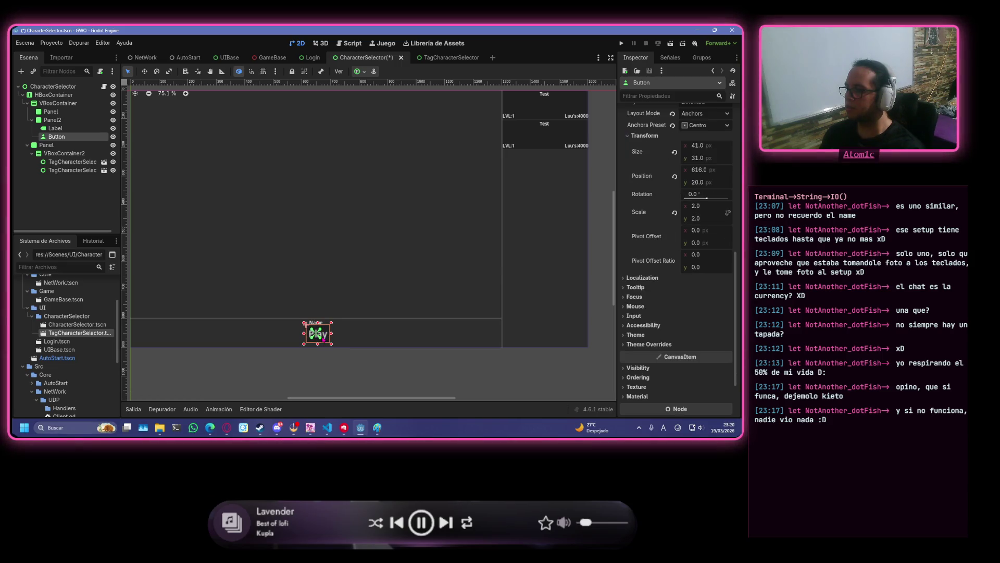
{"action": "left_click_drag", "start_coordinate": [324, 340], "coordinate": [326, 330]}
{"action": "left_click", "coordinate": [363, 366]}
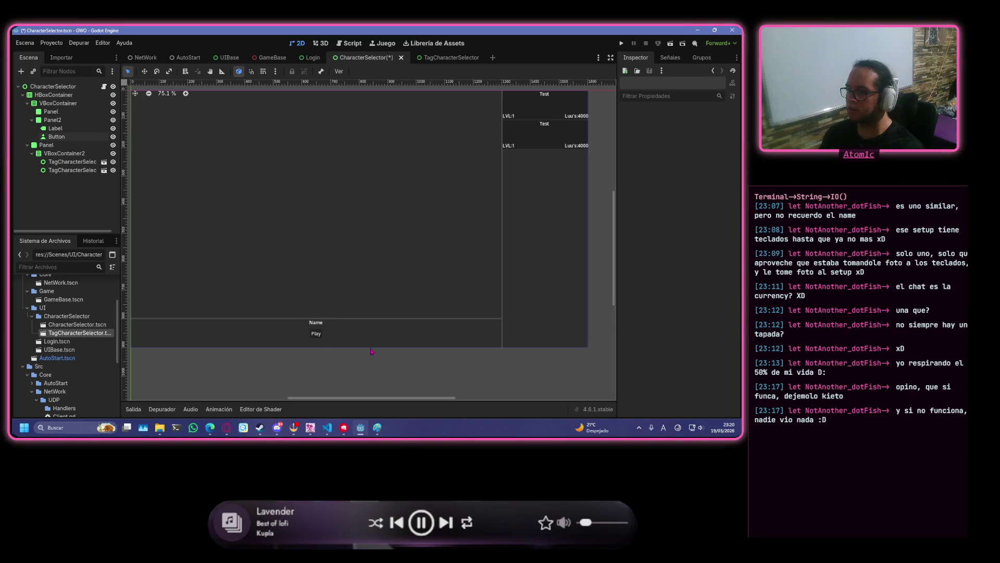
Step: Save the CharacterSelector scene, check the TagCharacterSelector nodes, and switch to VS Code
{"action": "key", "text": "ctrl+s"}
{"action": "scroll", "coordinate": [536, 255], "scroll_direction": "down", "scroll_amount": 3}
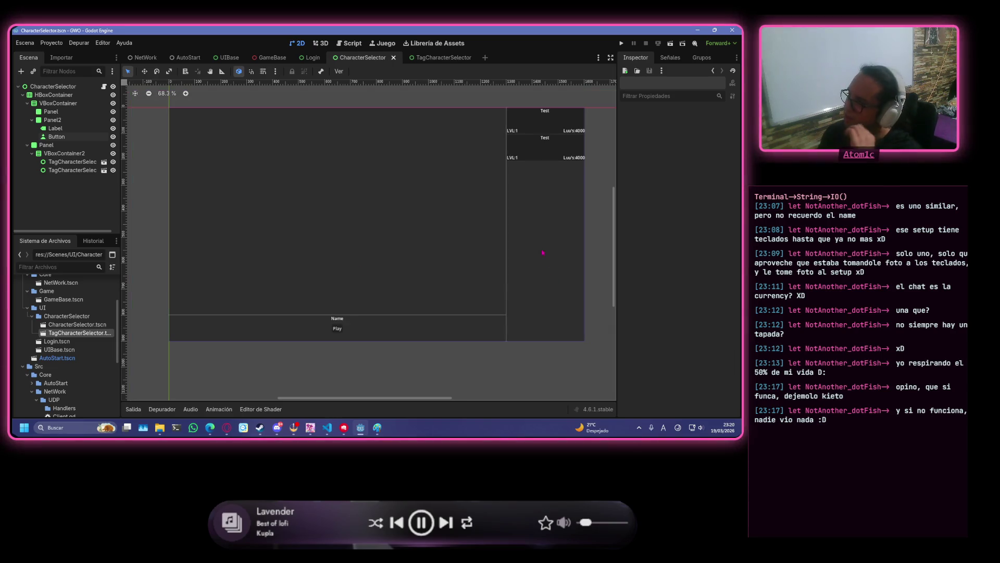
{"action": "scroll", "coordinate": [570, 187], "scroll_direction": "up", "scroll_amount": 5}
{"action": "scroll", "coordinate": [518, 237], "scroll_direction": "down", "scroll_amount": 8}
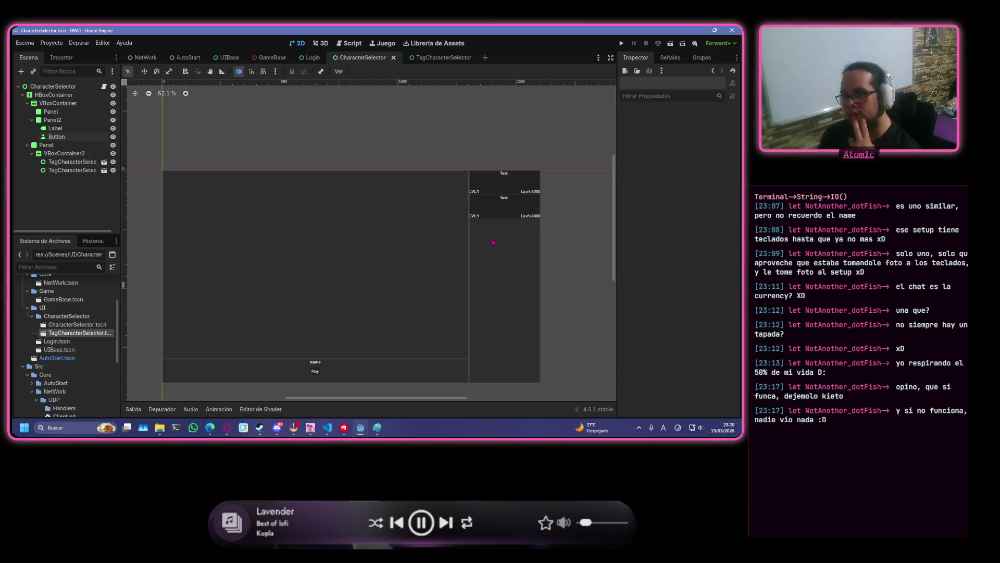
{"action": "scroll", "coordinate": [484, 243], "scroll_direction": "up", "scroll_amount": 3}
{"action": "left_click", "coordinate": [509, 203]}
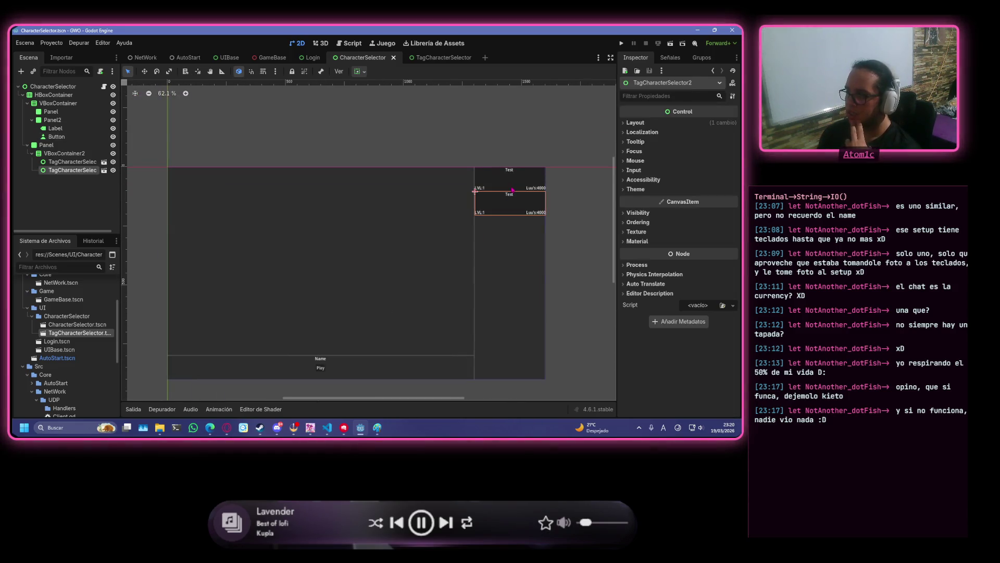
{"action": "left_click", "coordinate": [89, 162]}
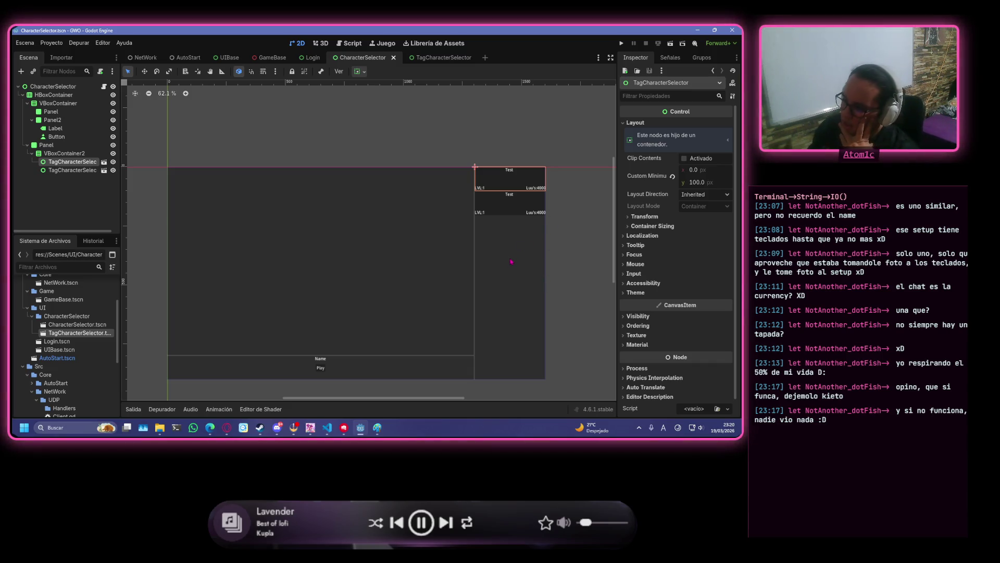
{"action": "left_click", "coordinate": [327, 427]}
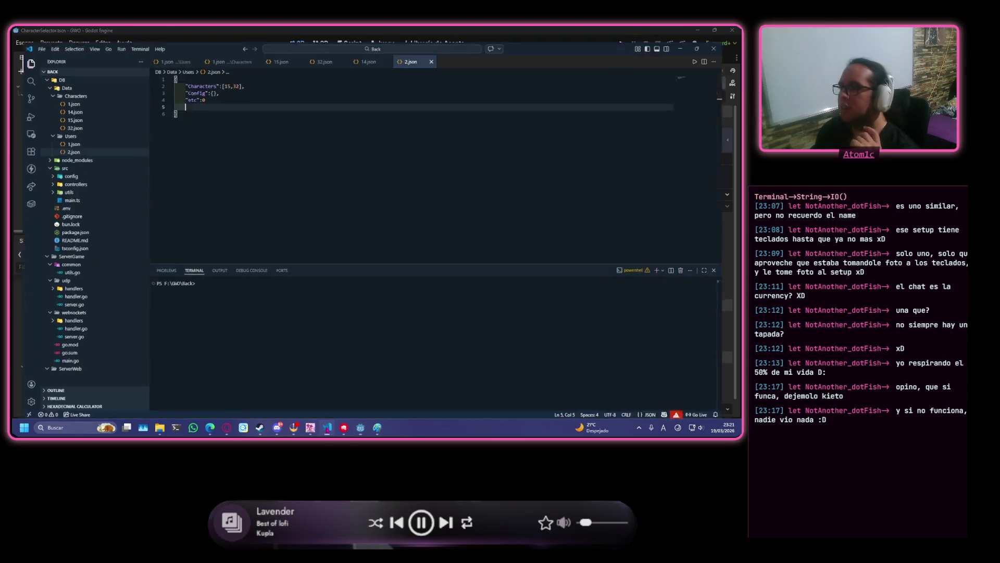
Step: Expand websockets/handlers to reveal login.go and open udp/handler.go
{"action": "key", "text": "Down"}
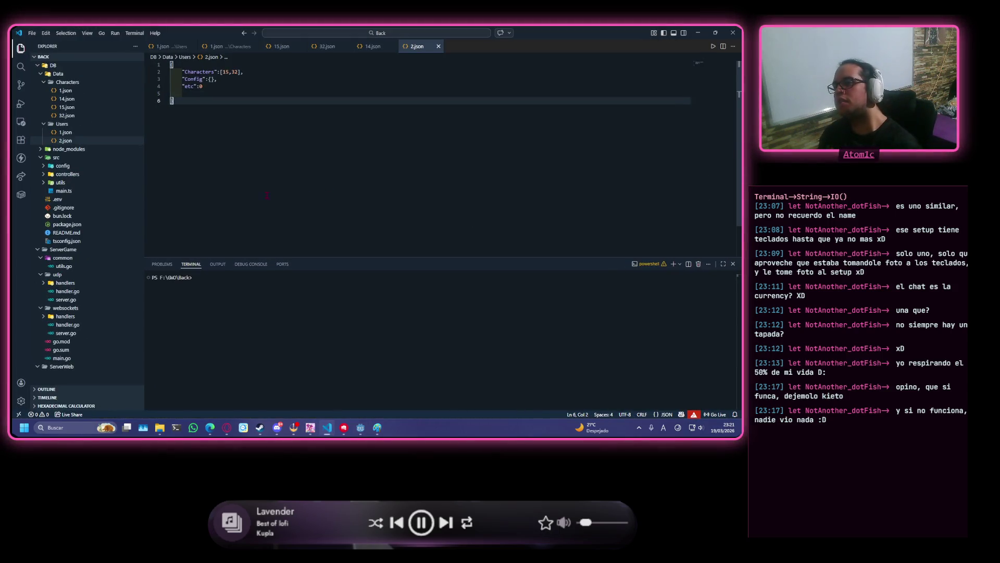
{"action": "left_click", "coordinate": [107, 141]}
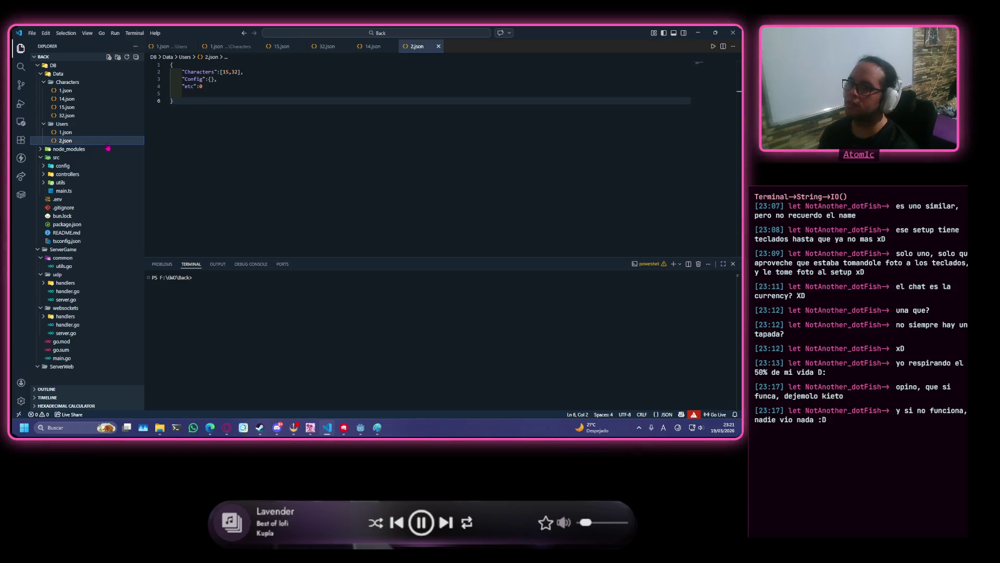
{"action": "left_click", "coordinate": [593, 310]}
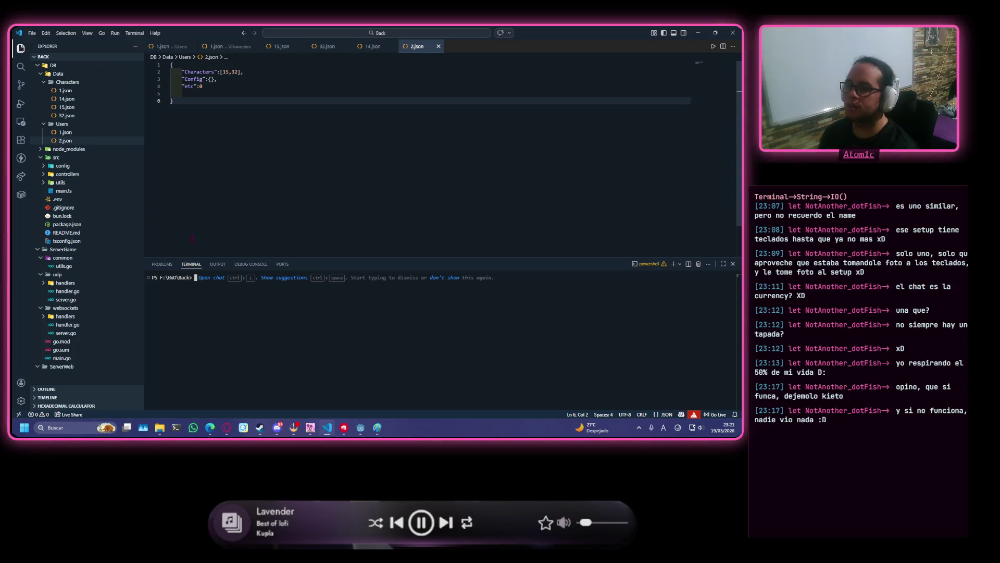
{"action": "left_click", "coordinate": [116, 291]}
{"action": "left_click", "coordinate": [120, 316]}
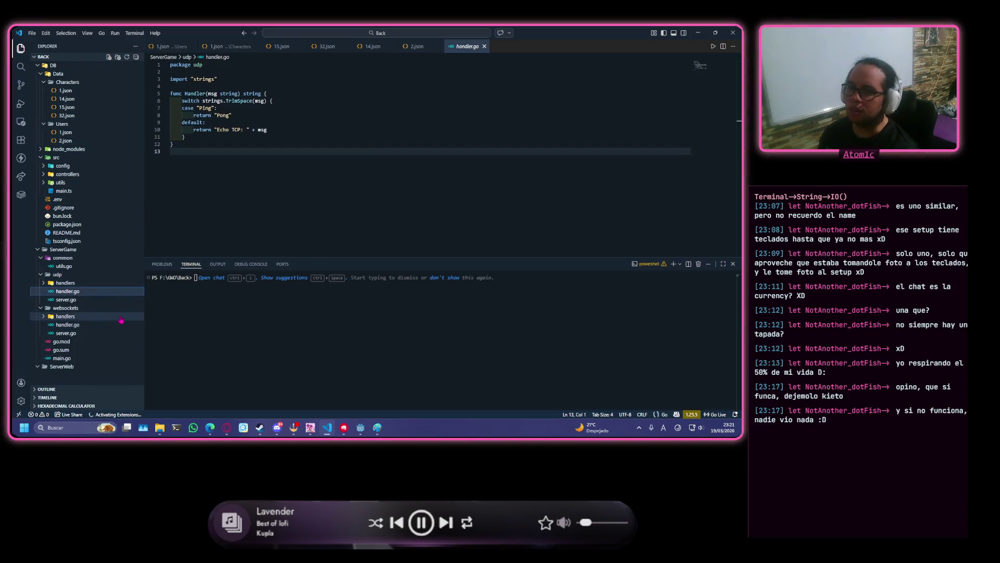
Step: Create characterInfo.go in websockets/handlers and start typing 'pac' on line 1
{"action": "left_click", "coordinate": [108, 56]}
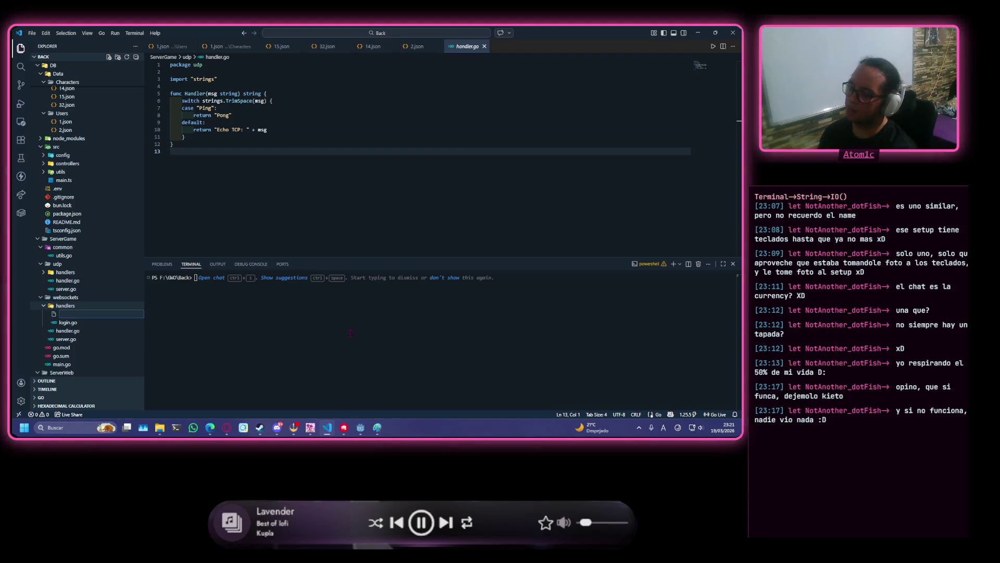
{"action": "type", "text": "Cha"}
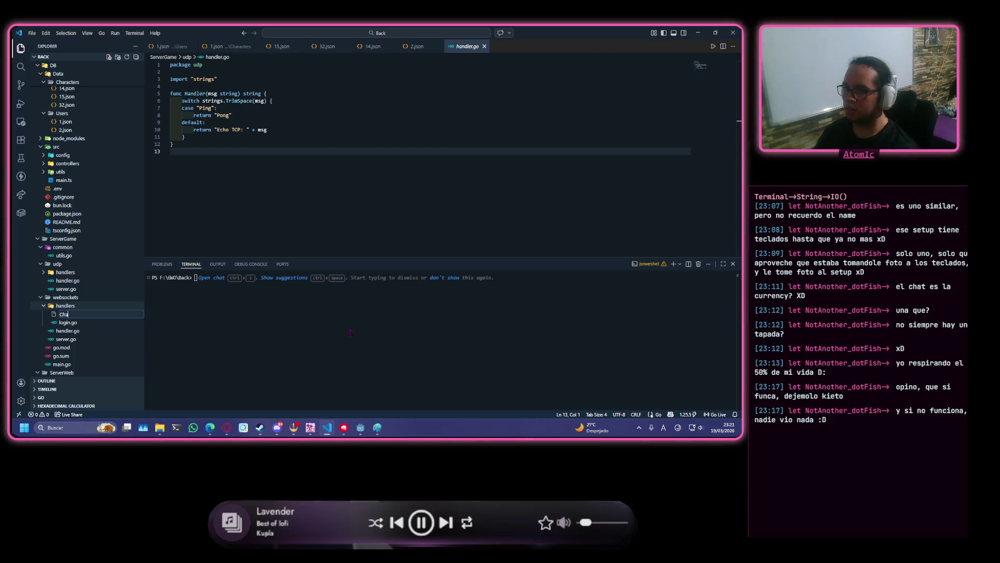
{"action": "key", "text": "BackSpace"}
{"action": "type", "text": "ch"}
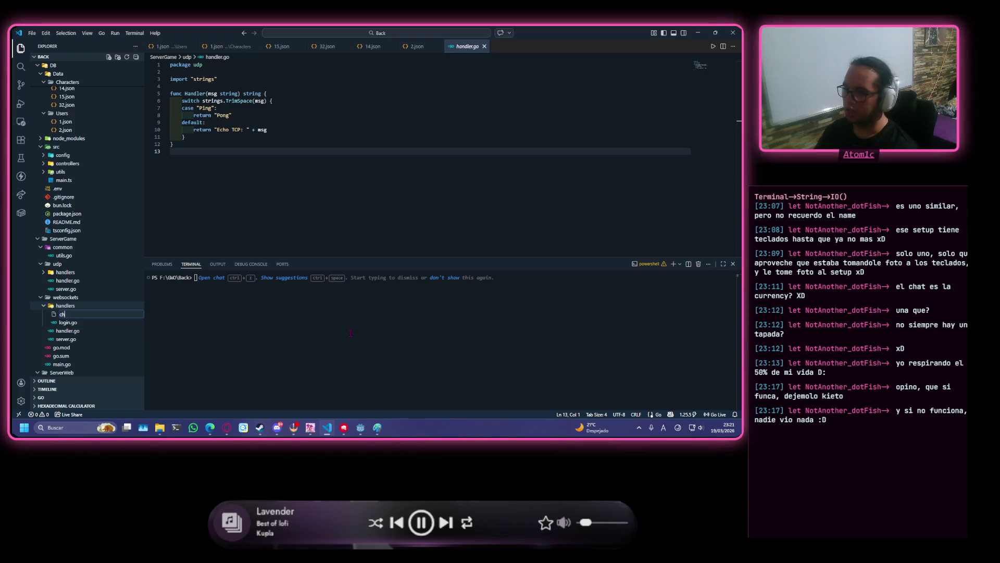
{"action": "type", "text": "aracter"}
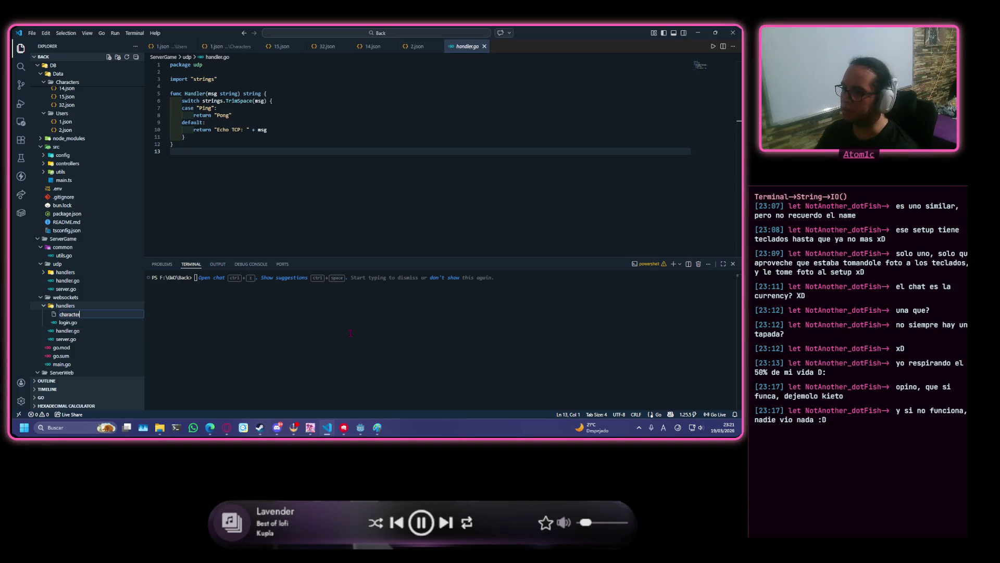
{"action": "type", "text": "info"}
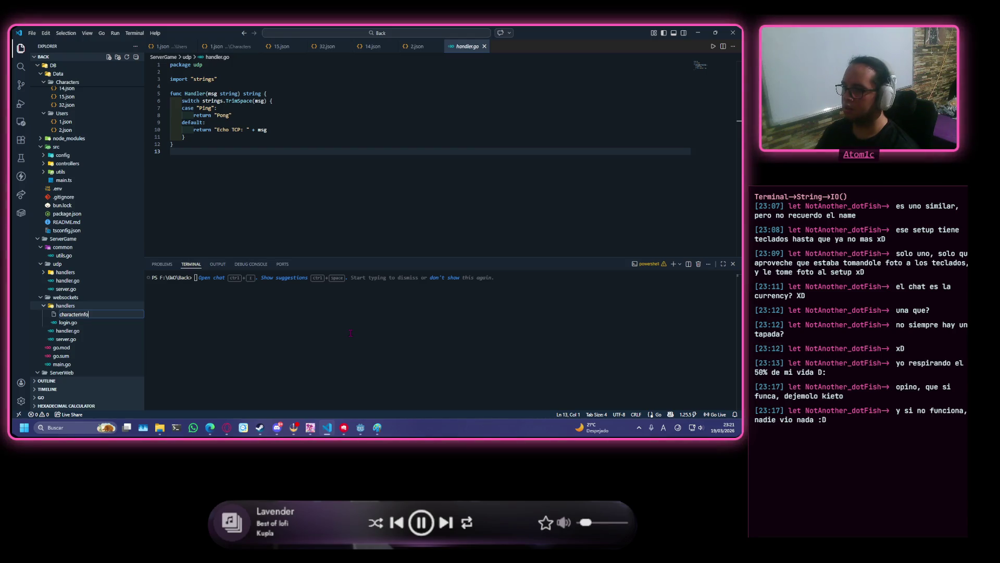
{"action": "type", "text": ".go"}
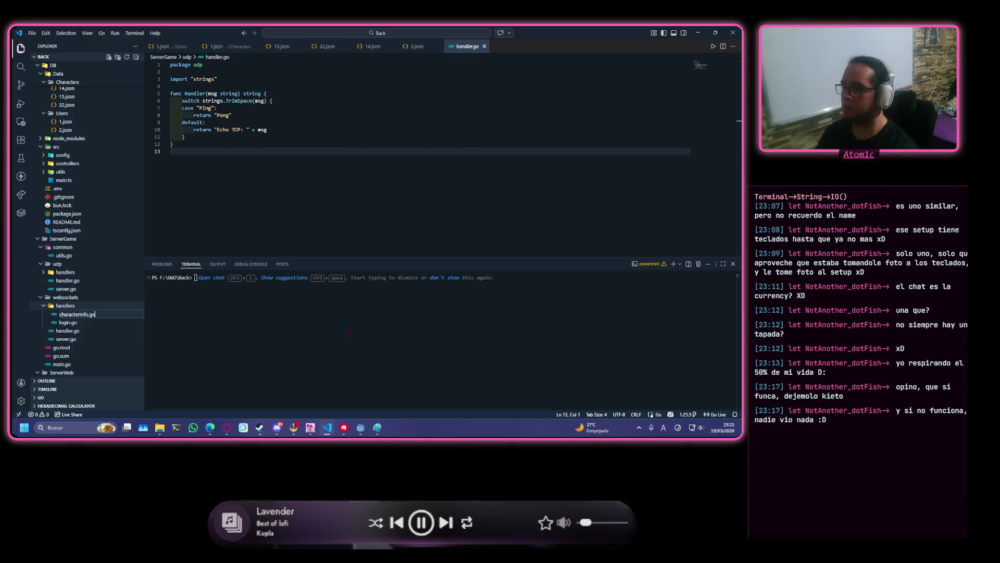
{"action": "key", "text": "Return"}
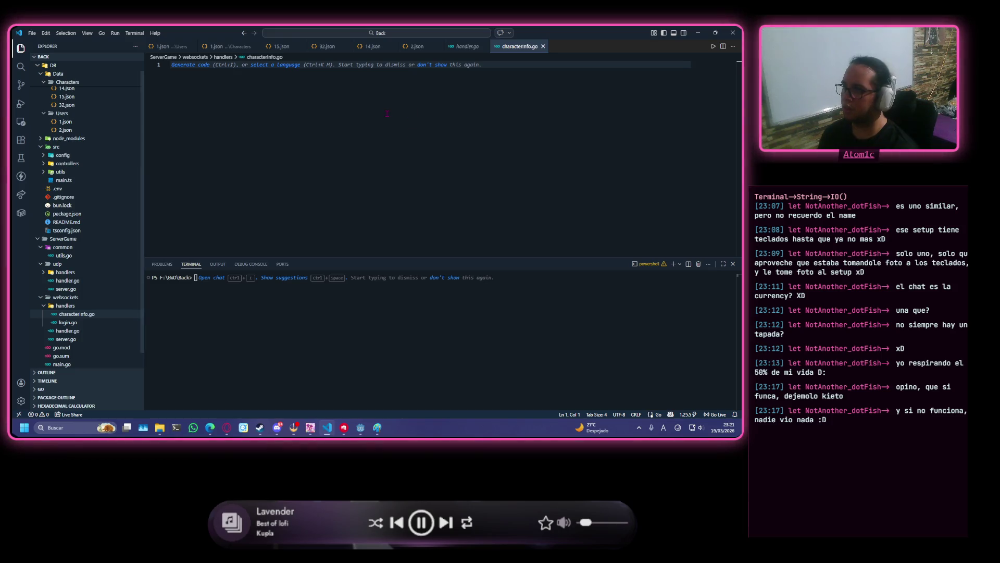
{"action": "type", "text": "pac"}
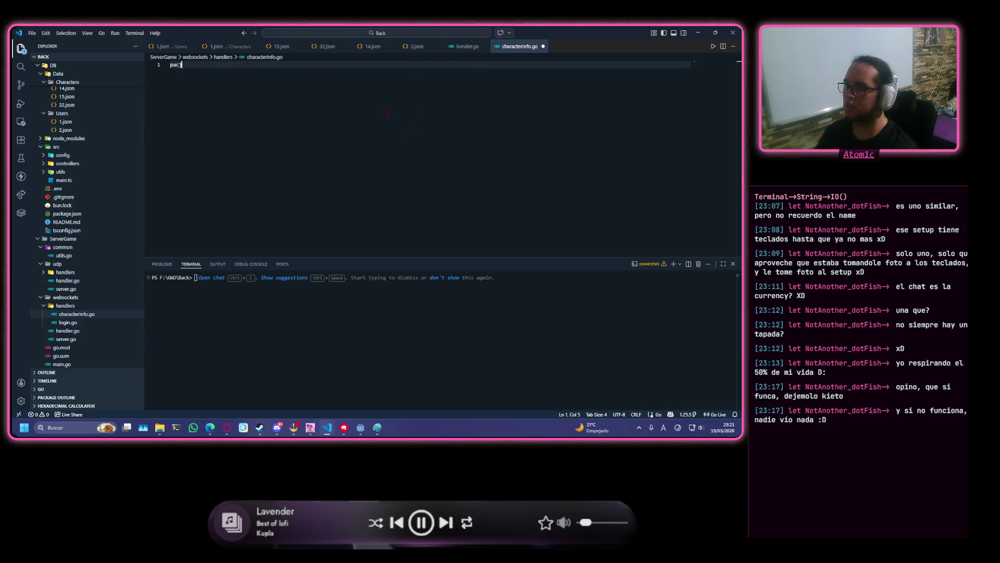
Step: Complete line 1 as 'package handlers', save the file, and collapse the DB Data folder
{"action": "key", "text": "BackSpace"}
{"action": "key", "text": "BackSpace"}
{"action": "key", "text": "BackSpace"}
{"action": "type", "text": "pack"}
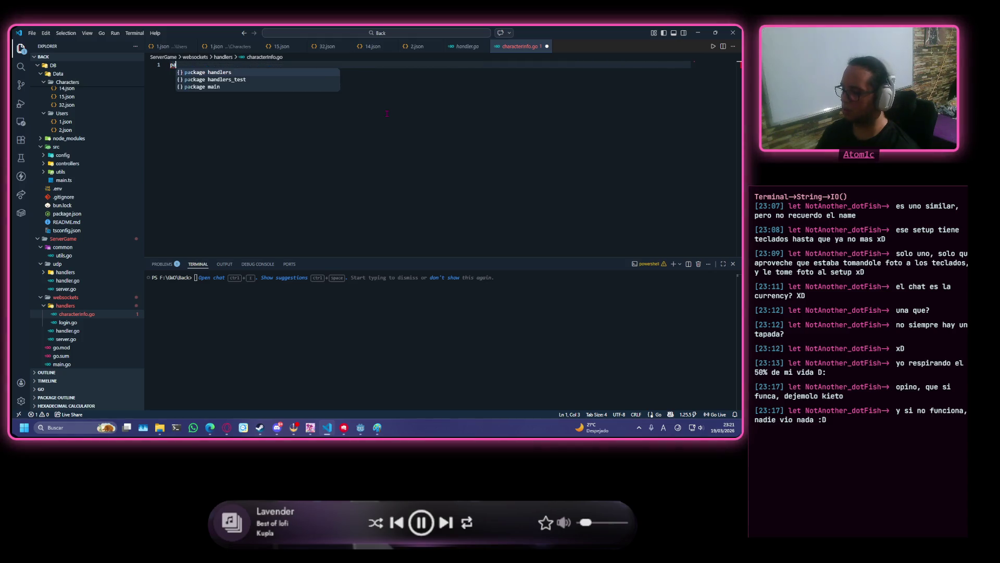
{"action": "key", "text": "Return"}
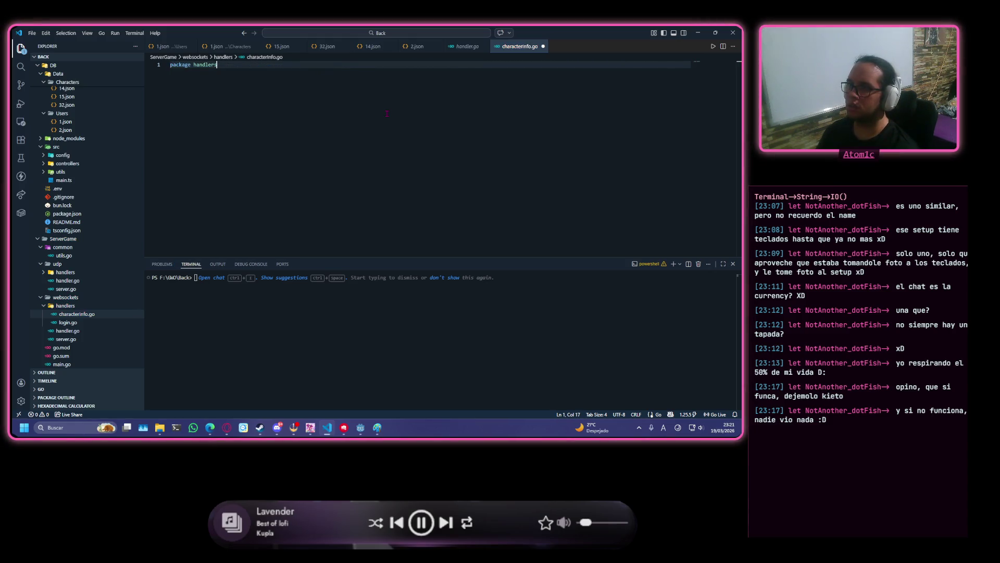
{"action": "key", "text": "Return"}
{"action": "key", "text": "ctrl+s"}
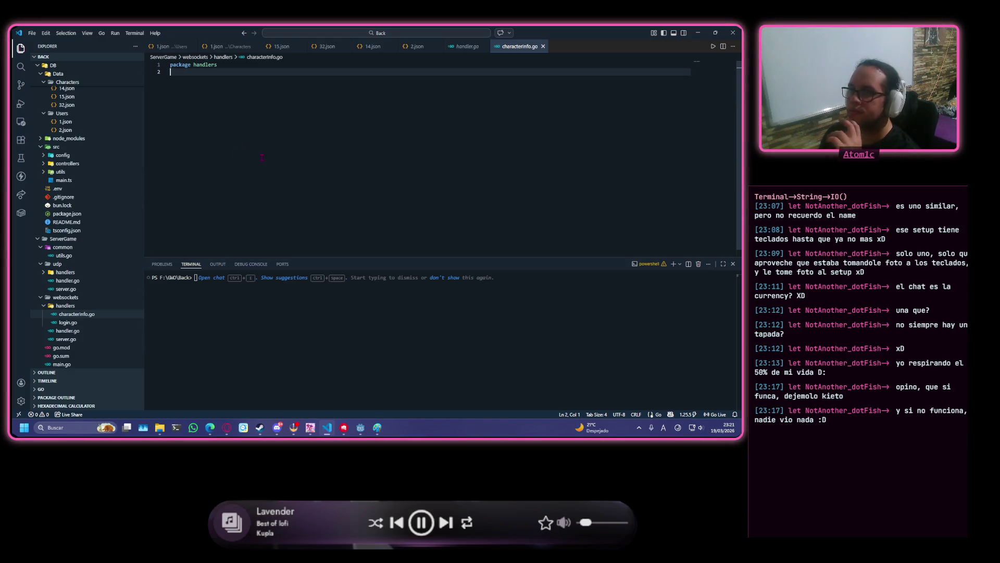
{"action": "scroll", "coordinate": [104, 260], "scroll_direction": "down", "scroll_amount": 1}
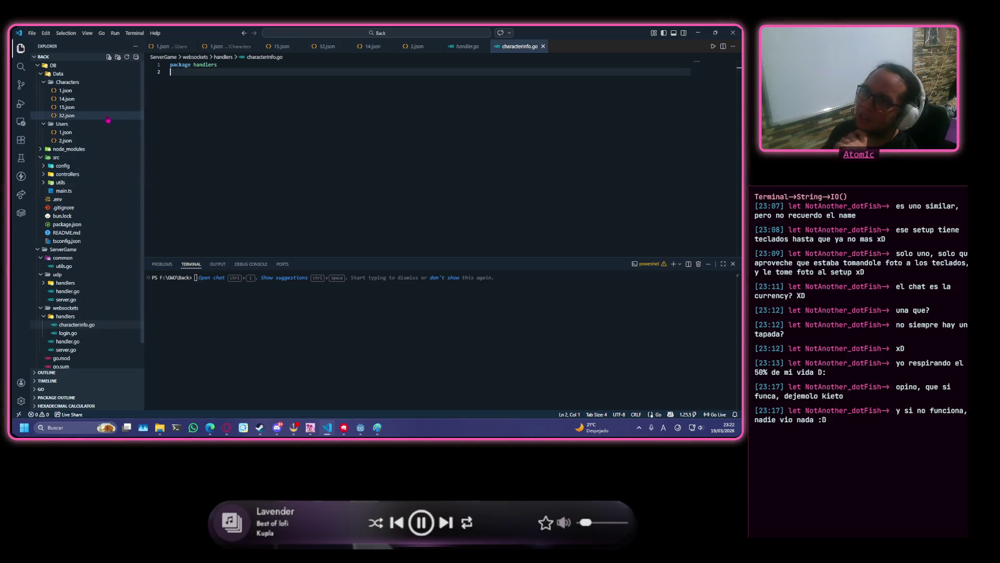
{"action": "left_click", "coordinate": [52, 73]}
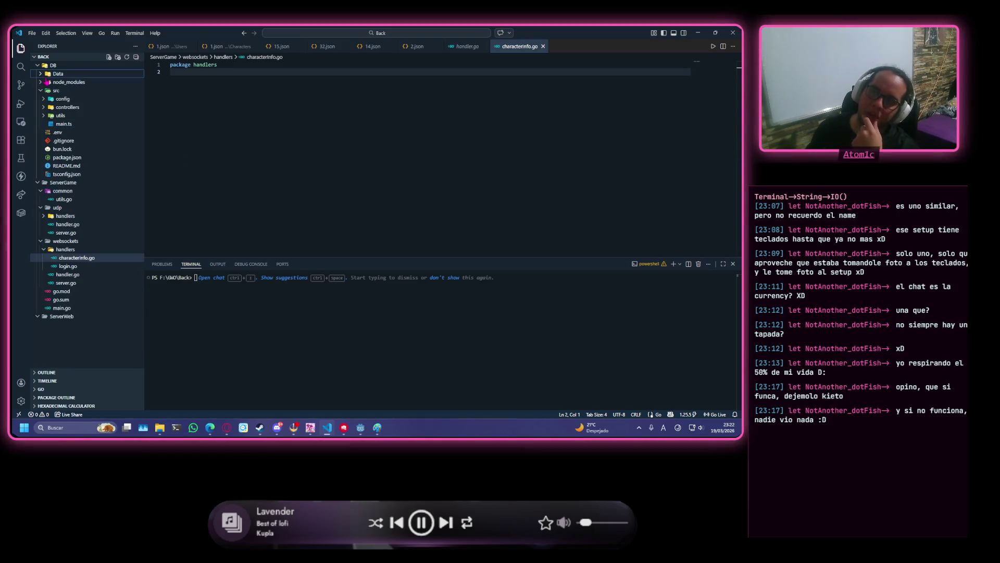
Step: Preview login.go, return to characterinfo.go, then expand the DB Data folder again
{"action": "left_click", "coordinate": [270, 137]}
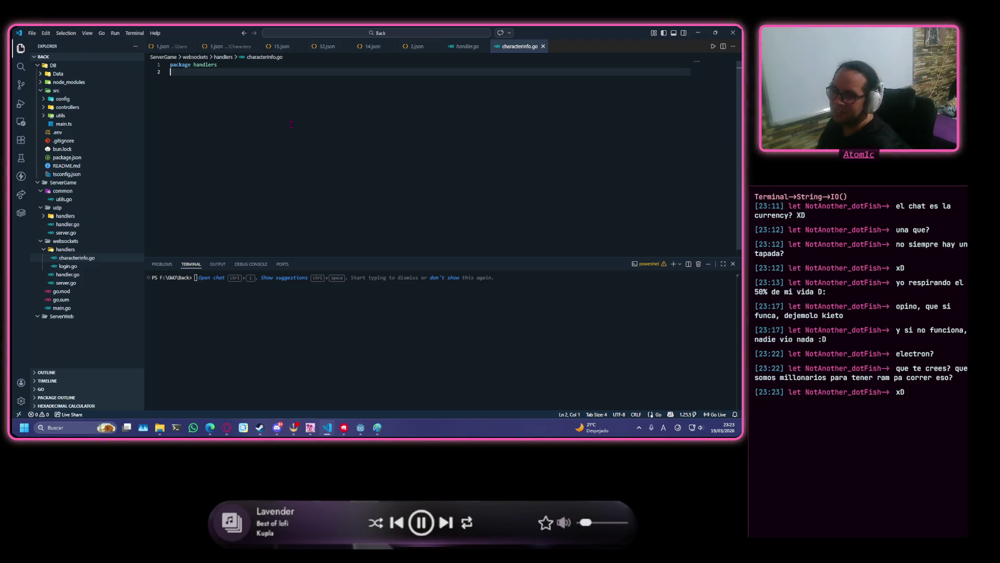
{"action": "left_click", "coordinate": [133, 266]}
{"action": "left_click", "coordinate": [78, 257]}
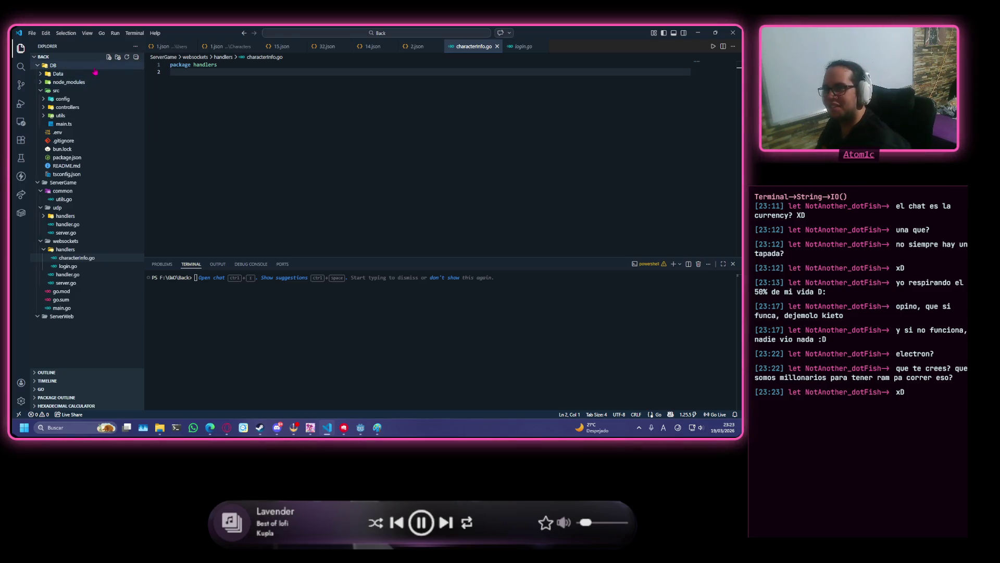
{"action": "left_click", "coordinate": [109, 75]}
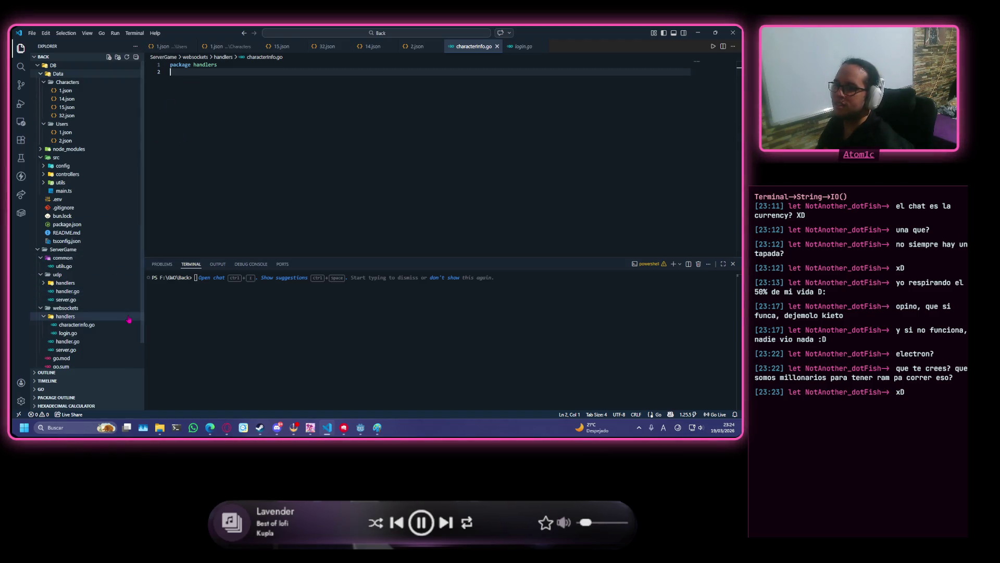
Step: Collapse the udp folder, glance at Godot's CharacterSelector scene, then minimize Godot
{"action": "scroll", "coordinate": [98, 242], "scroll_direction": "down", "scroll_amount": 1}
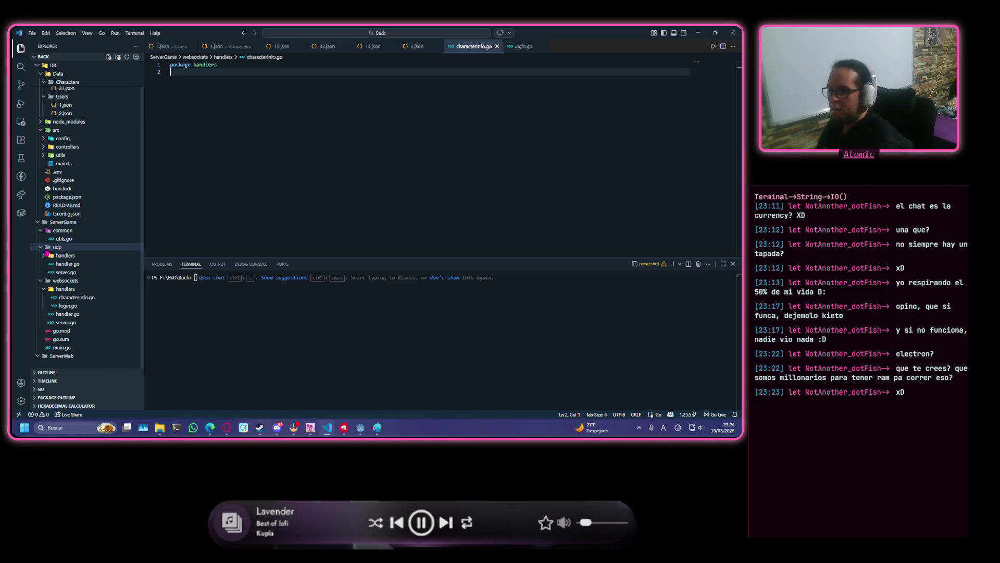
{"action": "left_click", "coordinate": [42, 248]}
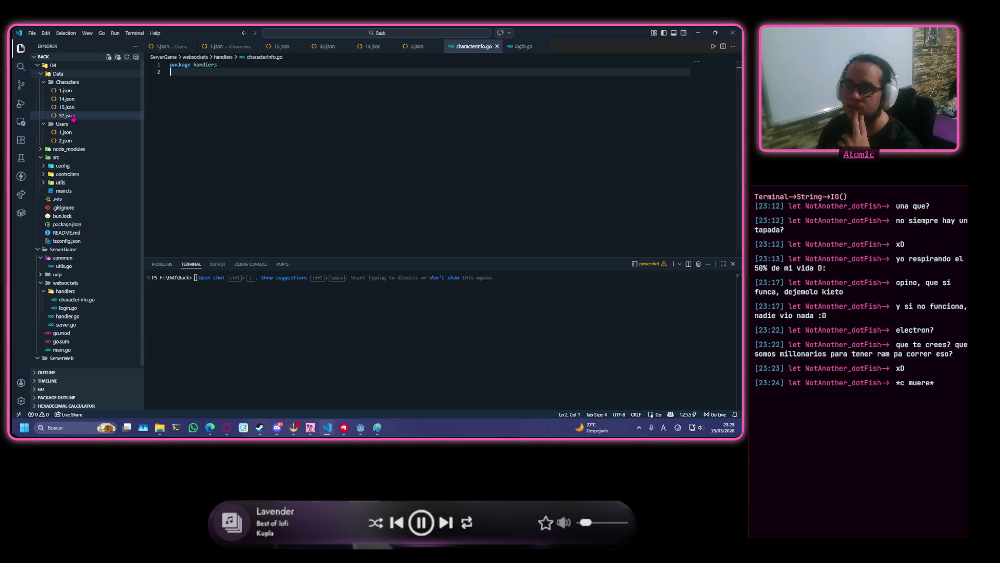
{"action": "scroll", "coordinate": [73, 99], "scroll_direction": "up", "scroll_amount": 1}
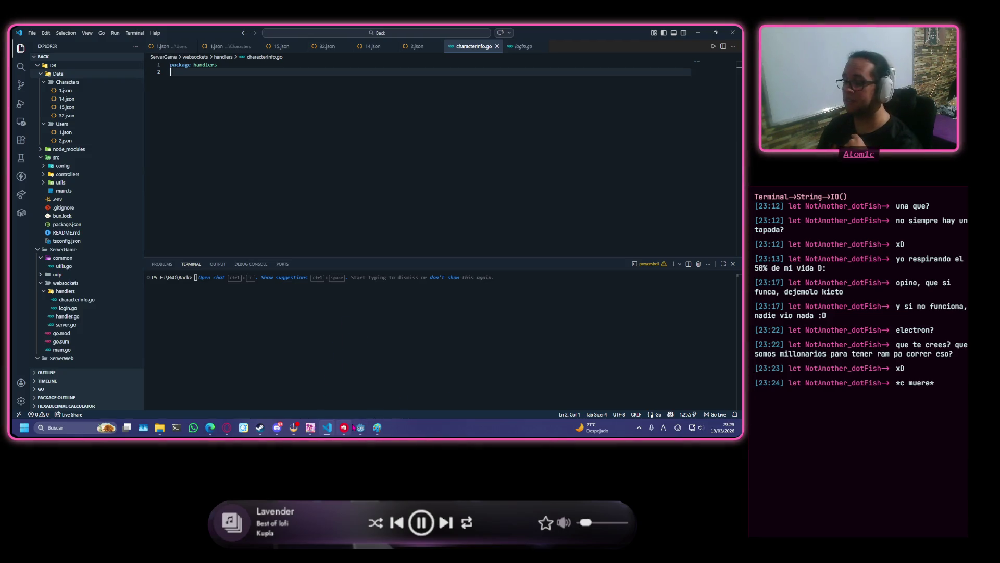
{"action": "mouse_move", "coordinate": [327, 429]}
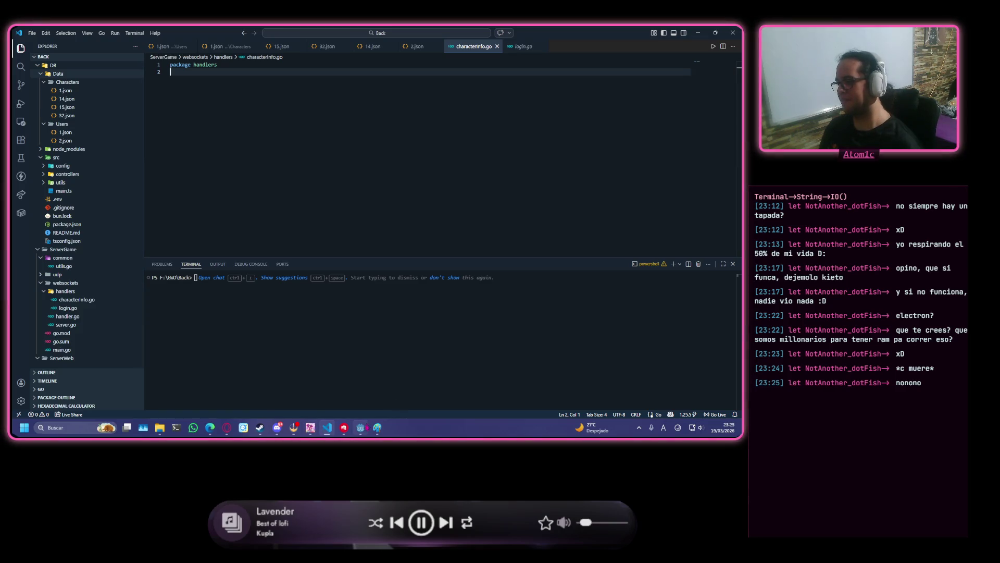
{"action": "left_click", "coordinate": [367, 409]}
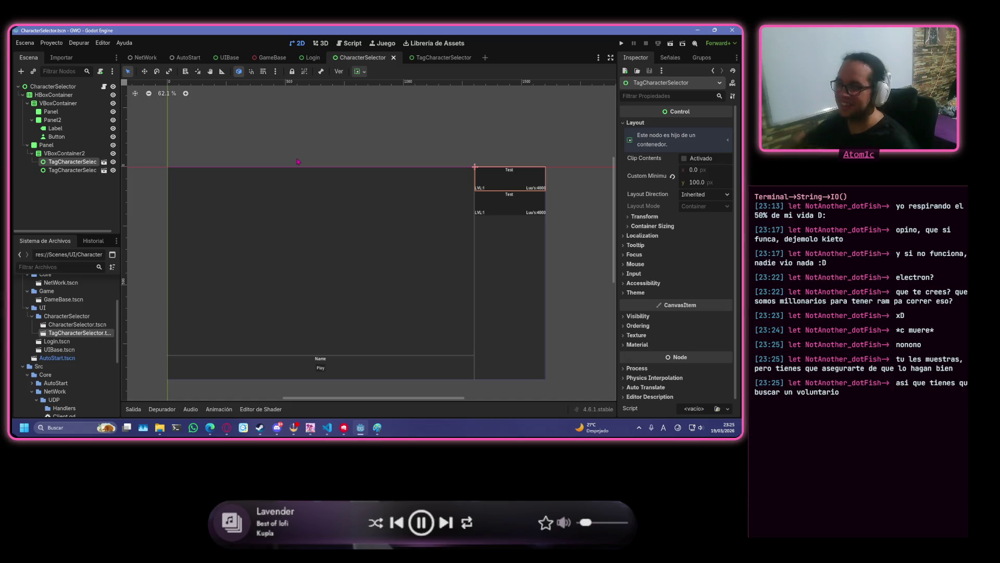
{"action": "key", "text": "Escape"}
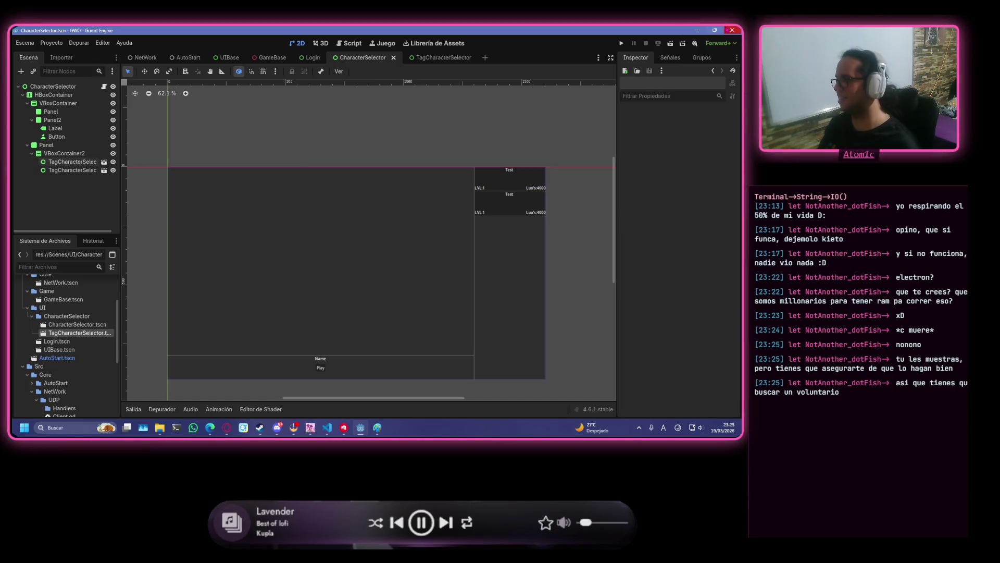
{"action": "left_click", "coordinate": [705, 29]}
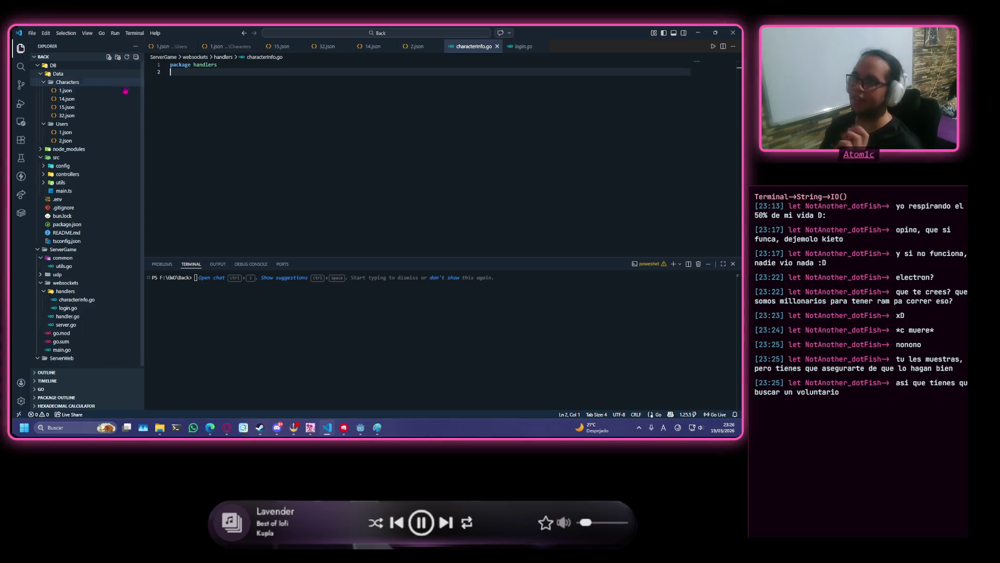
Step: Review Characters/1.json, then return to characterinfo.go
{"action": "left_click", "coordinate": [65, 91]}
{"action": "key", "text": "ctrl+a"}
{"action": "left_click", "coordinate": [322, 80]}
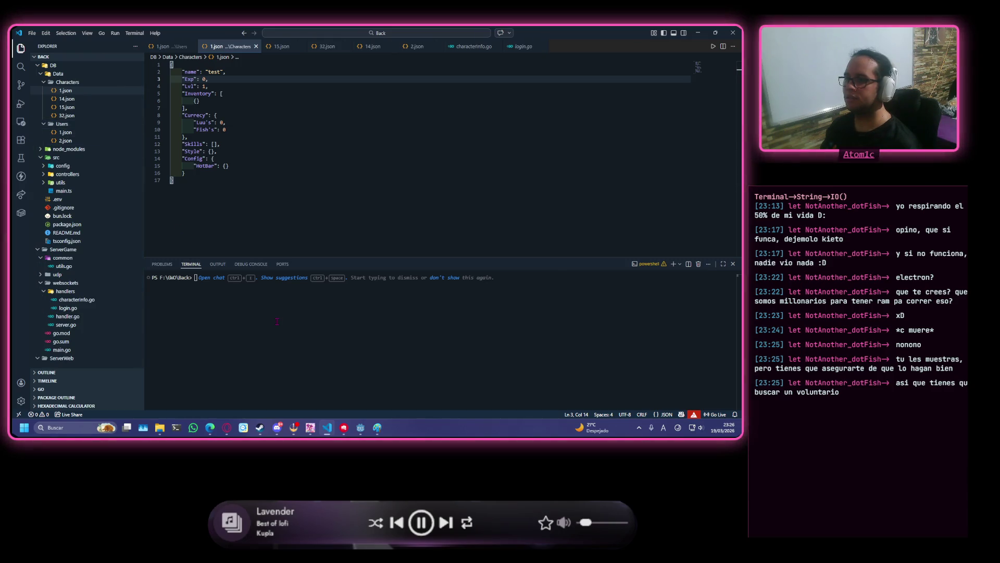
{"action": "left_click", "coordinate": [96, 299]}
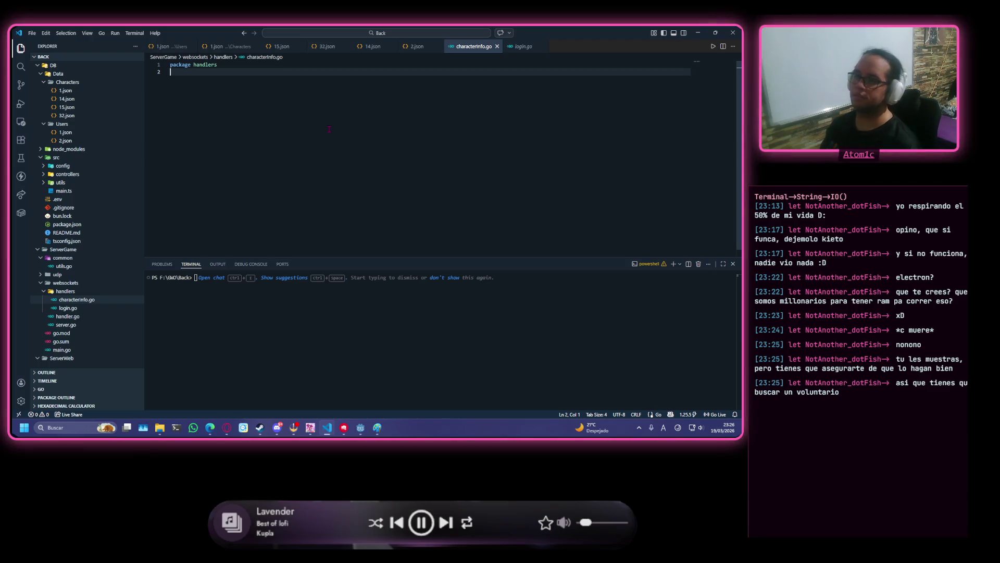
Step: Review Users/1.json, then bring the Godot CharacterSelector scene to the front
{"action": "left_click", "coordinate": [99, 133]}
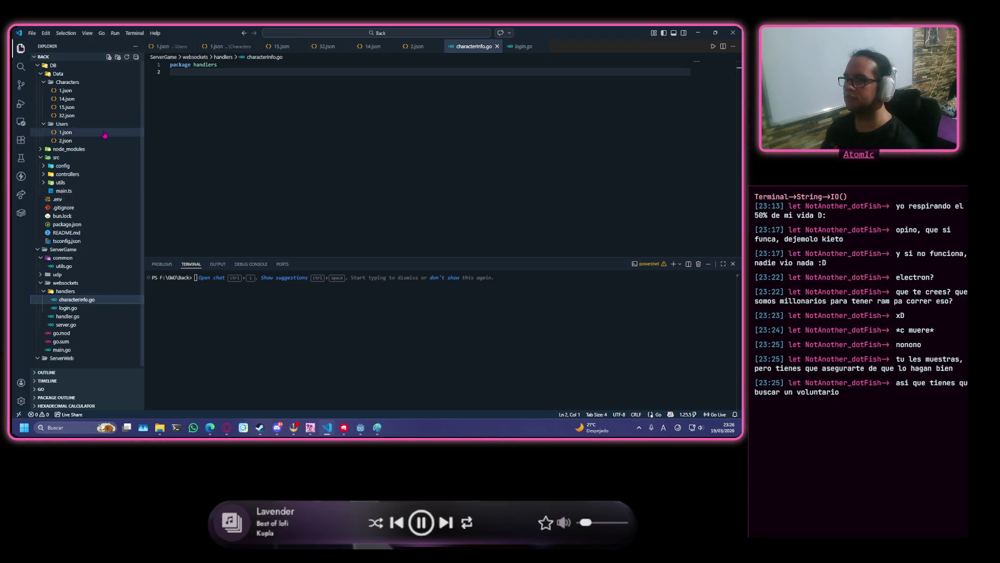
{"action": "left_click", "coordinate": [288, 86]}
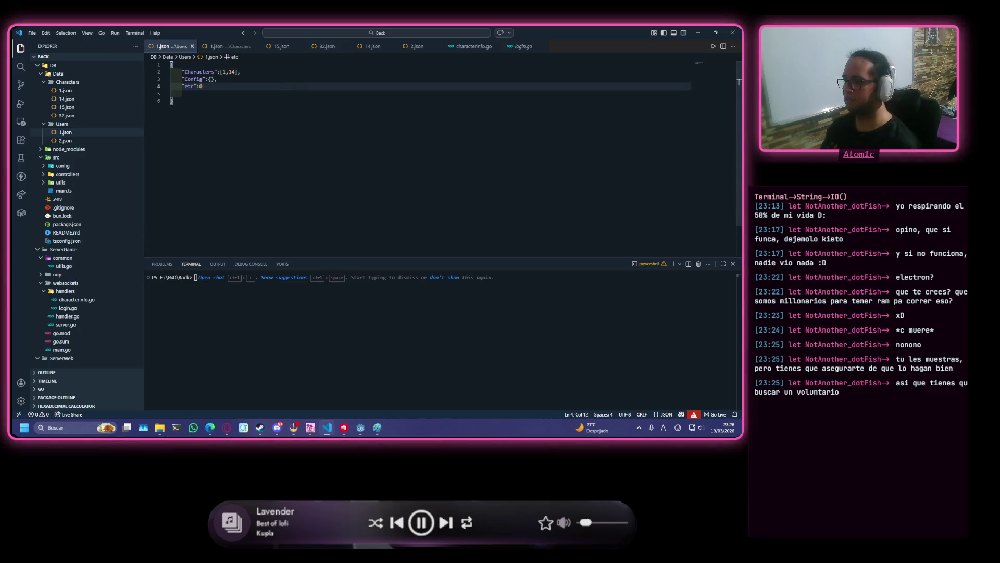
{"action": "mouse_move", "coordinate": [360, 428]}
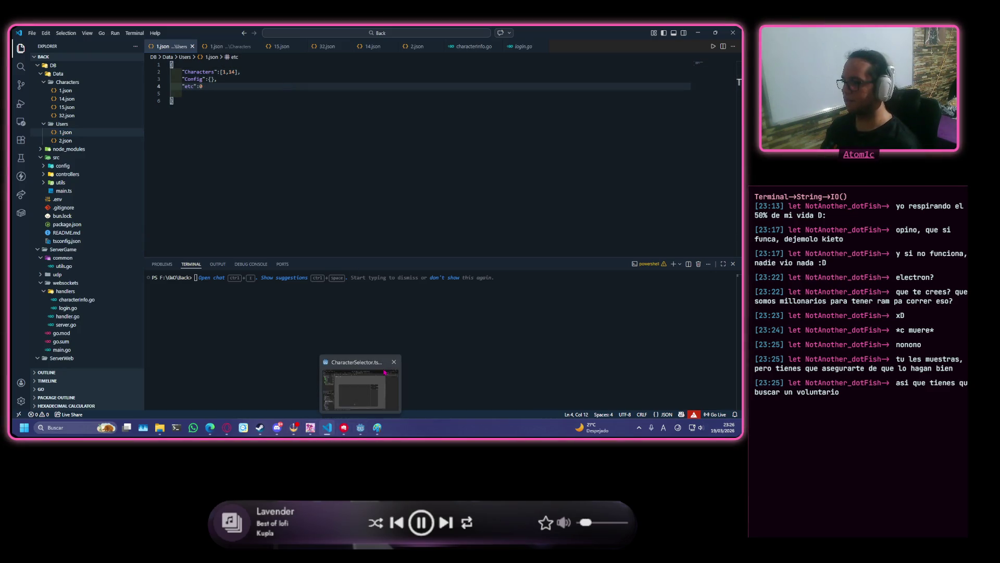
{"action": "left_click", "coordinate": [385, 372]}
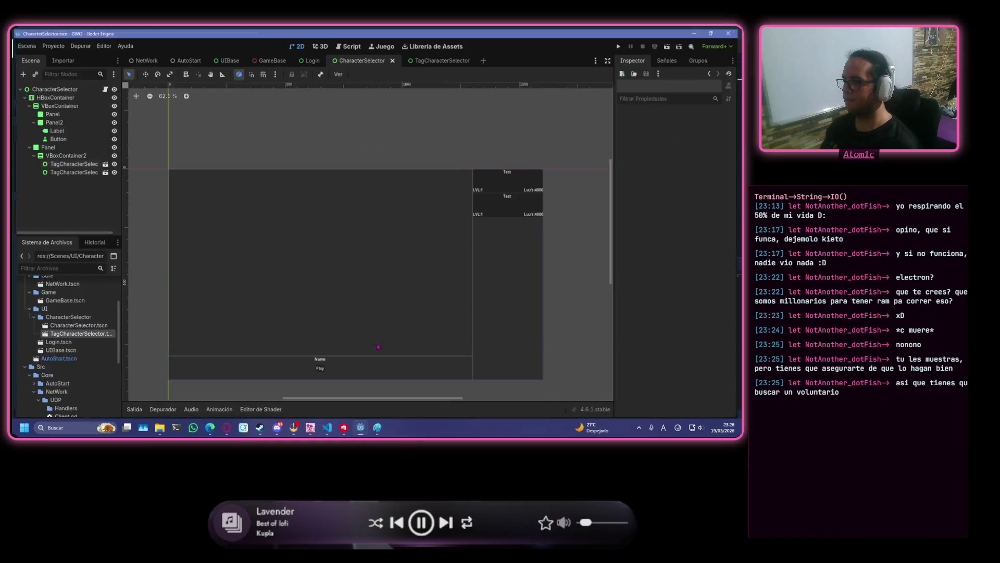
Step: Open UIBase.gd and add a '$Container.add' line after Globals.ClearLogs()
{"action": "left_click", "coordinate": [84, 341]}
{"action": "double_click", "coordinate": [58, 350]}
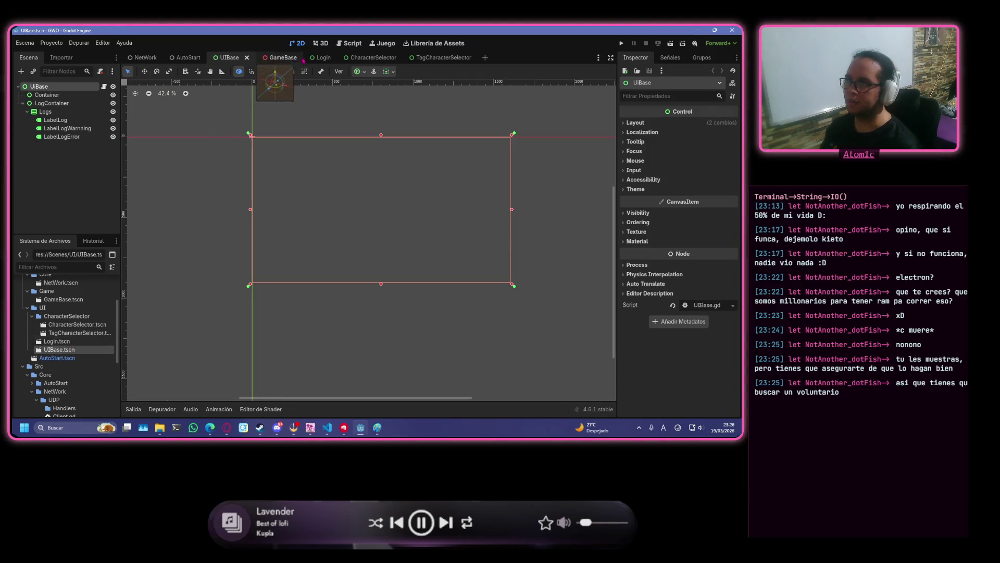
{"action": "left_click", "coordinate": [358, 46]}
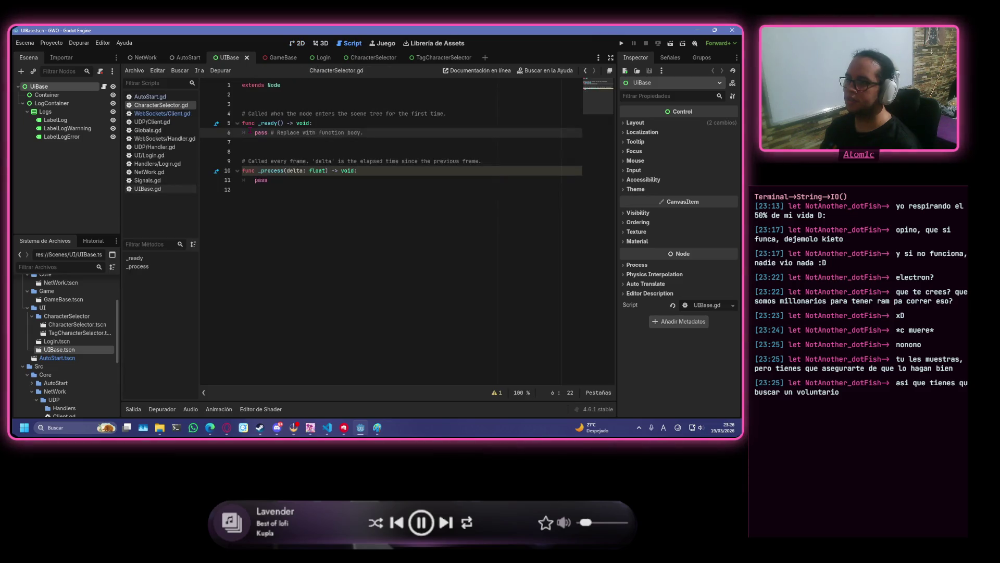
{"action": "left_click", "coordinate": [181, 189]}
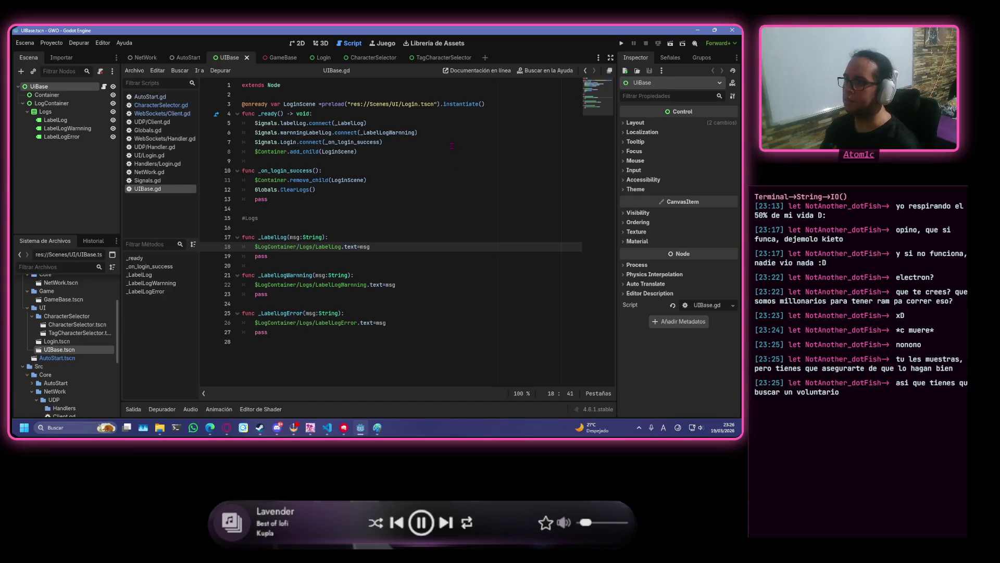
{"action": "left_click", "coordinate": [327, 190]}
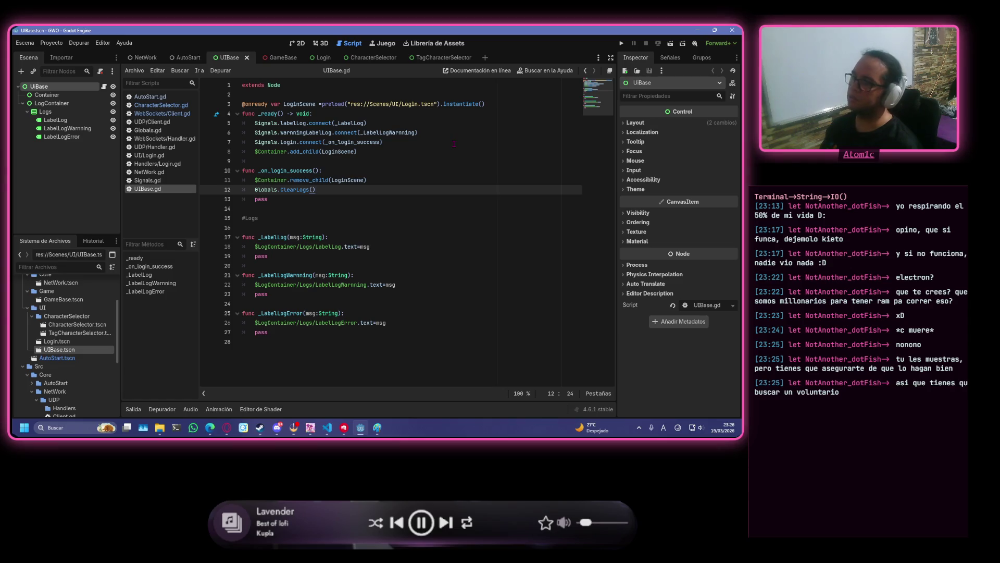
{"action": "key", "text": "Return"}
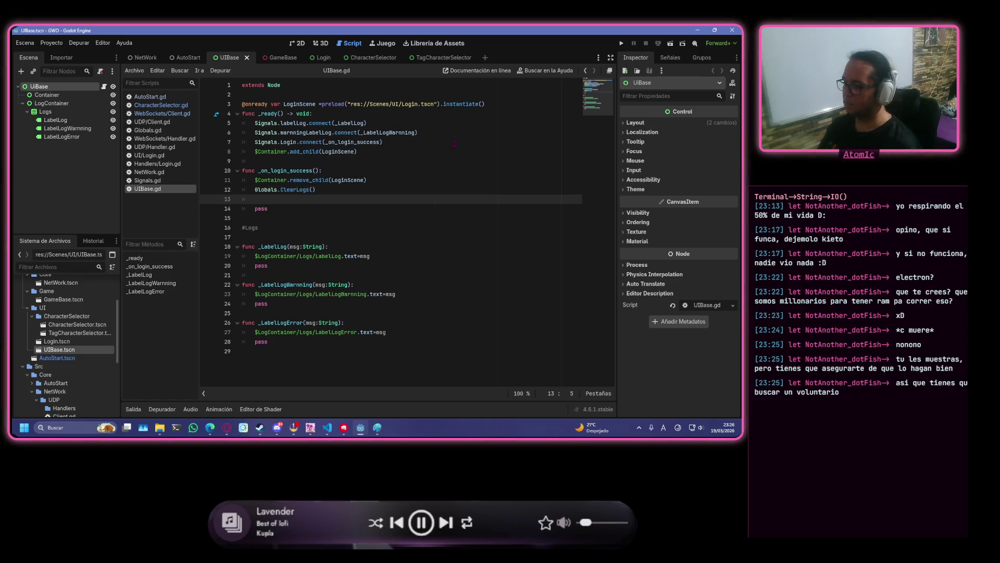
{"action": "type", "text": "$Container"}
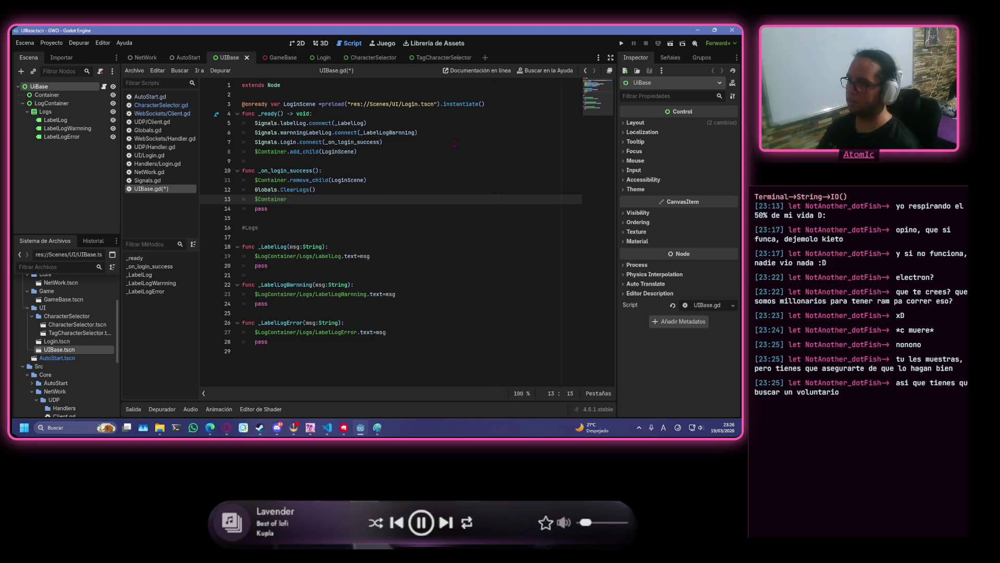
{"action": "type", "text": ".add"}
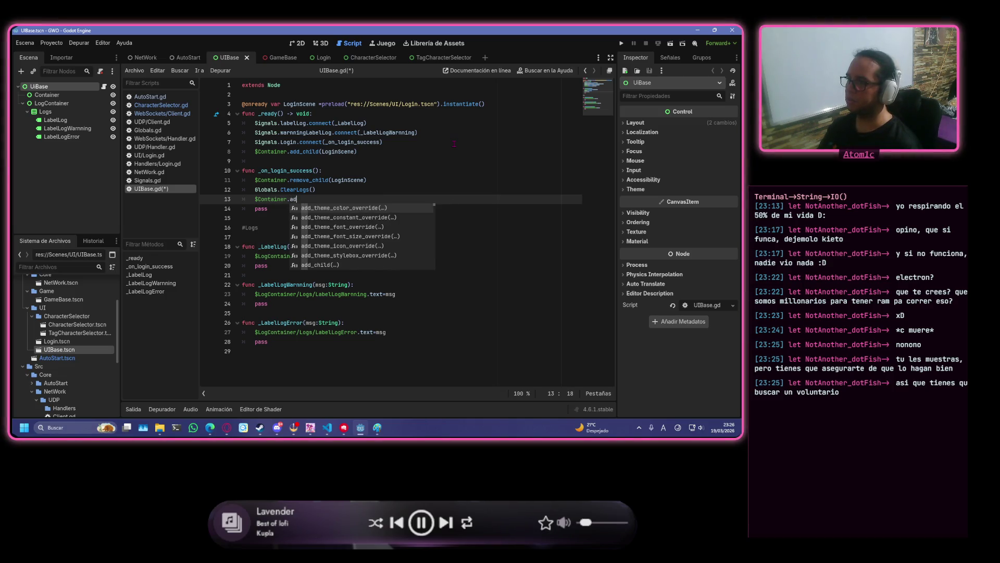
Step: Duplicate the LoginScene preload line and rename the copy's variable to CharacterSelectorScene
{"action": "left_click", "coordinate": [485, 103]}
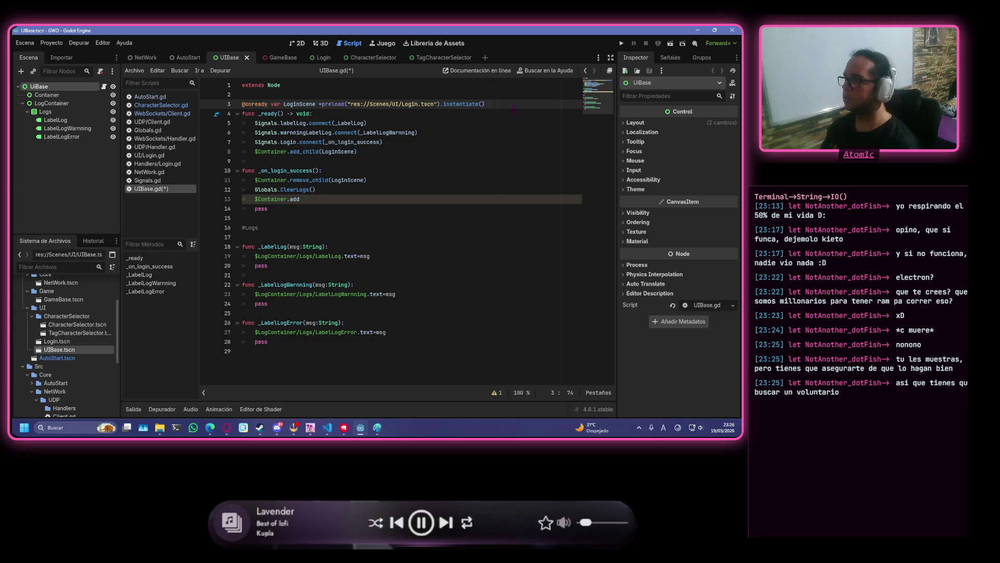
{"action": "left_click_drag", "start_coordinate": [485, 104], "coordinate": [240, 104]}
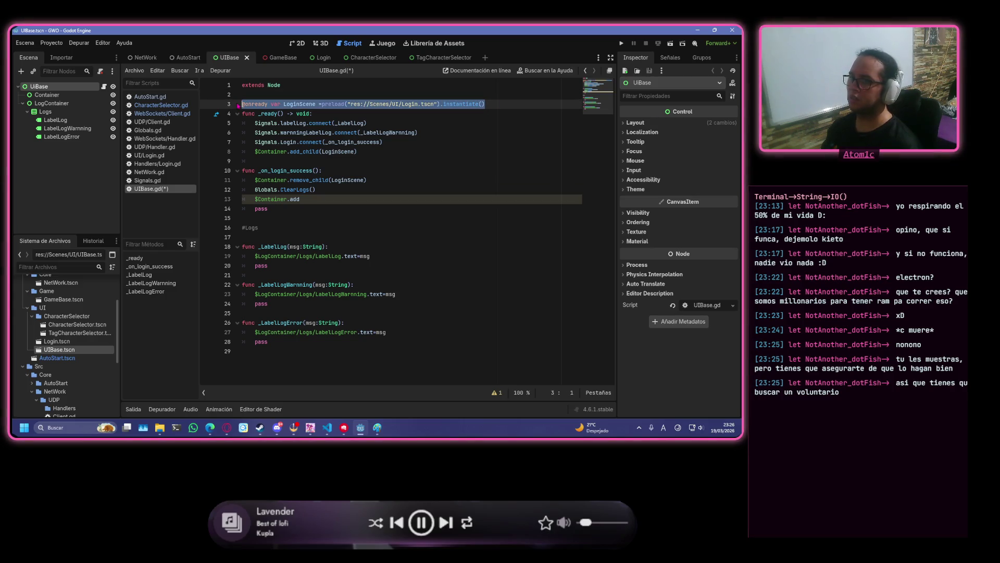
{"action": "key", "text": "ctrl+c"}
{"action": "key", "text": "End"}
{"action": "key", "text": "Return"}
{"action": "key", "text": "ctrl+v"}
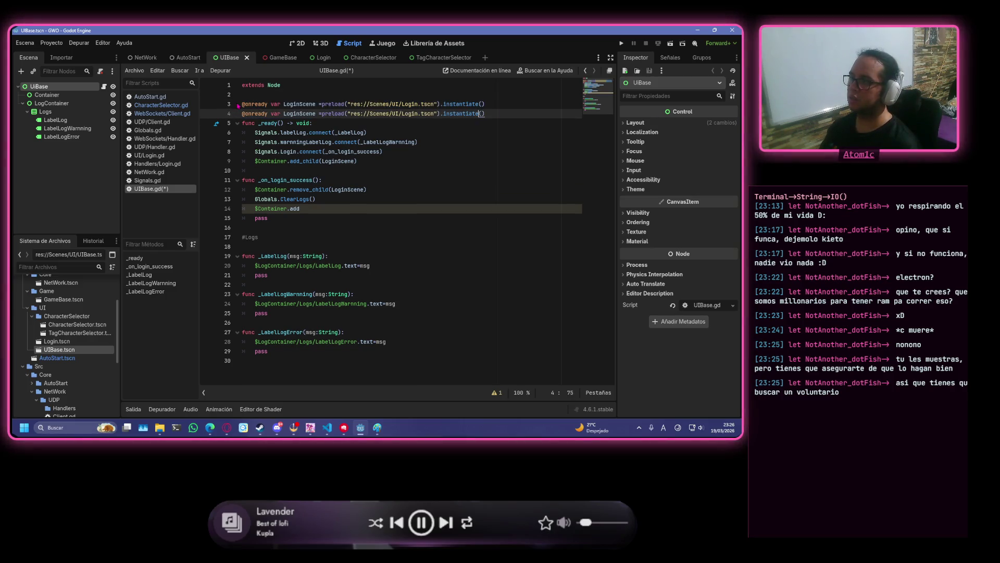
{"action": "key", "text": "Right"}
{"action": "left_click", "coordinate": [402, 114]}
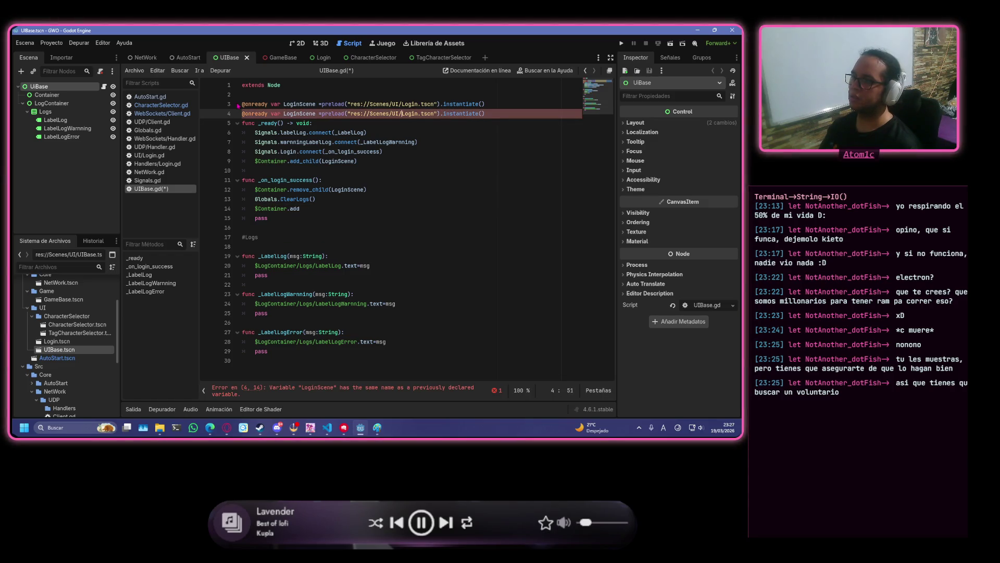
{"action": "left_click", "coordinate": [312, 113]}
{"action": "key", "text": "BackSpace"}
{"action": "key", "text": "BackSpace"}
{"action": "key", "text": "BackSpace"}
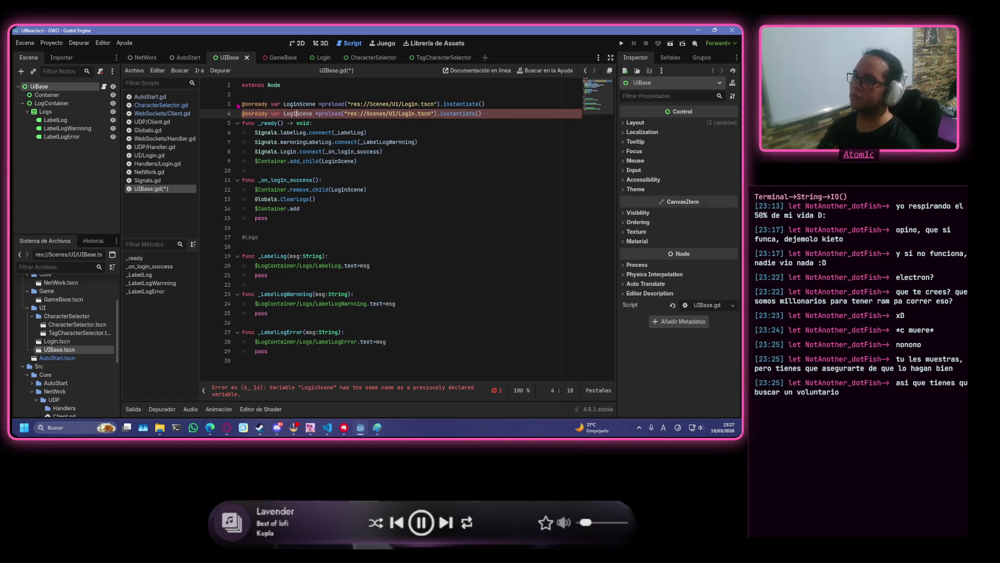
{"action": "type", "text": "CharacterSel"}
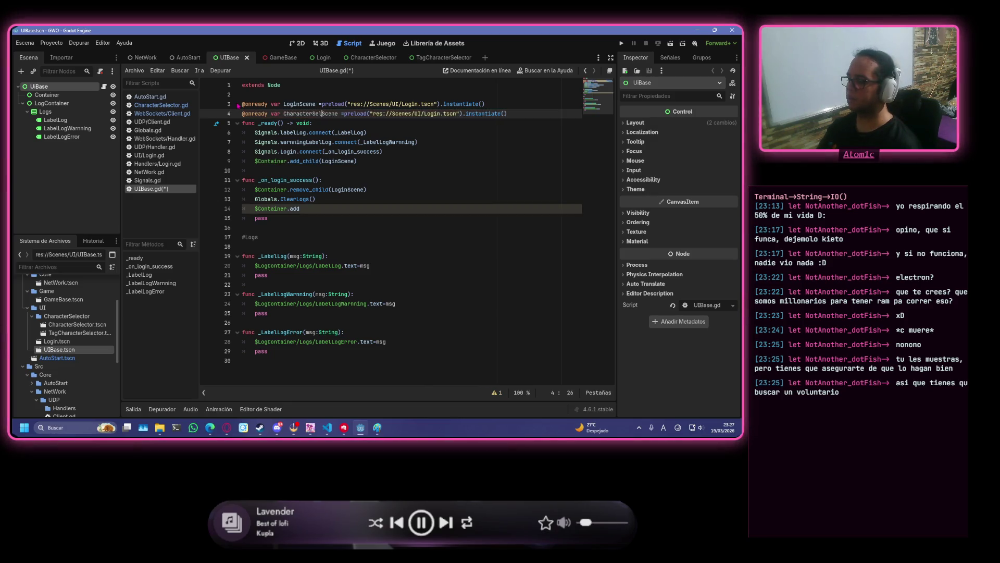
{"action": "type", "text": "ector"}
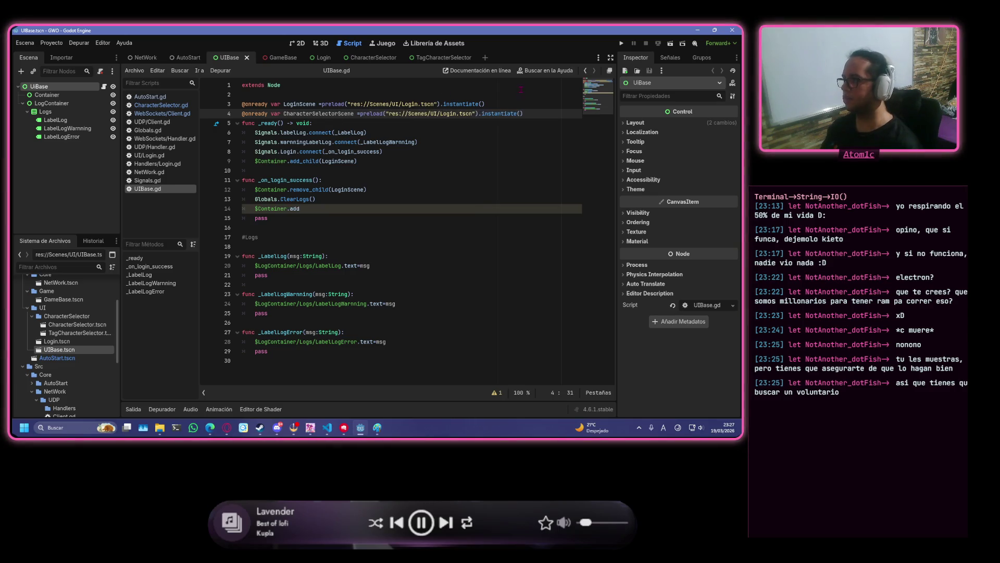
Step: Point the new preload at CharacterSelector.tscn, remove the stray .tscn" fragment, and save
{"action": "double_click", "coordinate": [451, 113]}
{"action": "type", "text": "C"}
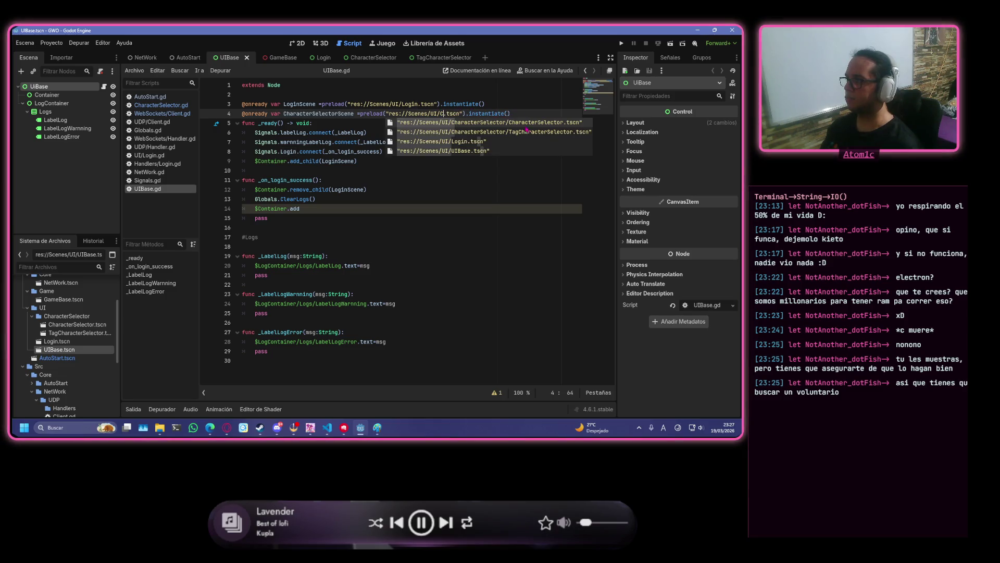
{"action": "key", "text": "Return"}
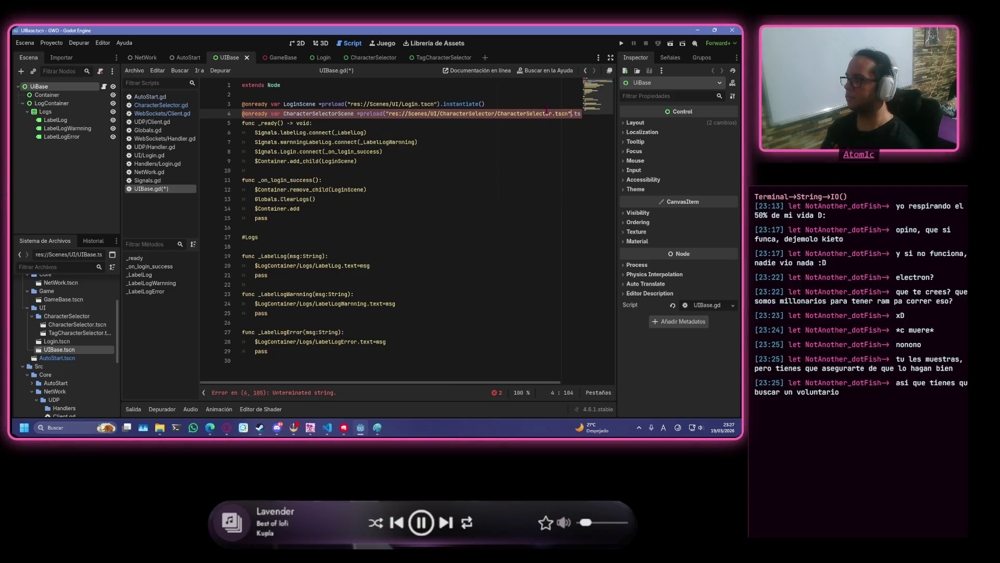
{"action": "left_click", "coordinate": [553, 113]}
{"action": "left_click_drag", "start_coordinate": [573, 113], "coordinate": [576, 114]}
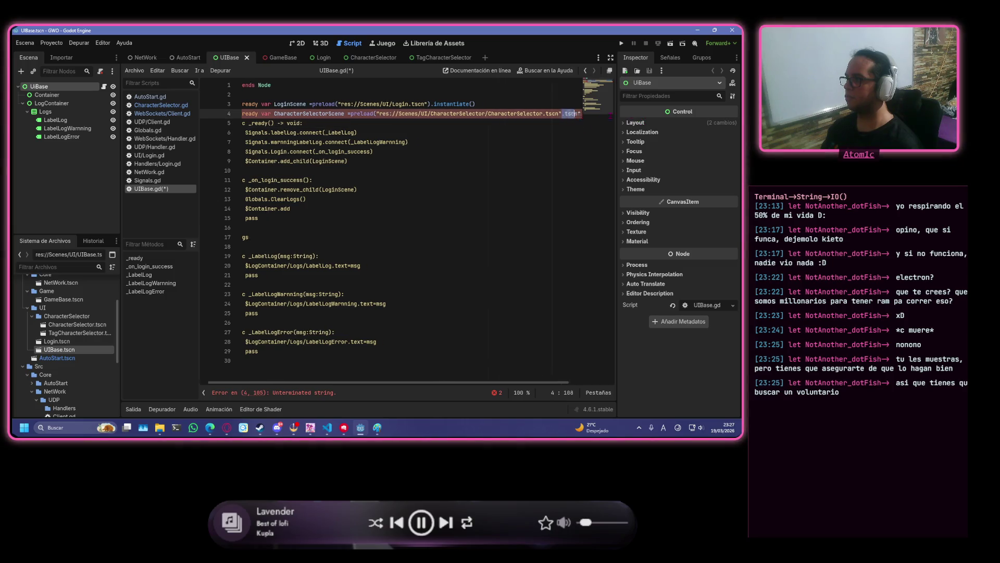
{"action": "left_click", "coordinate": [575, 113]}
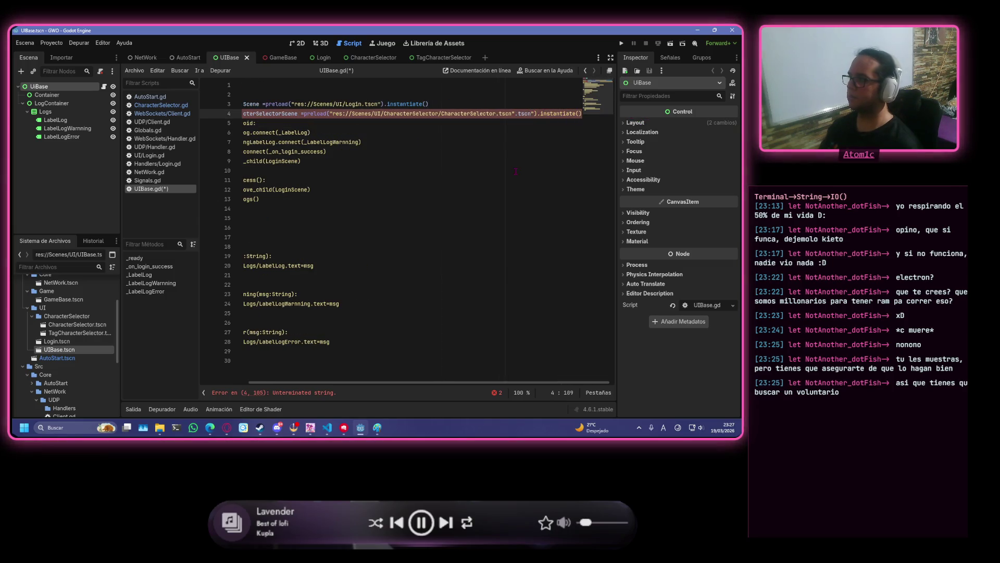
{"action": "key", "text": "Right"}
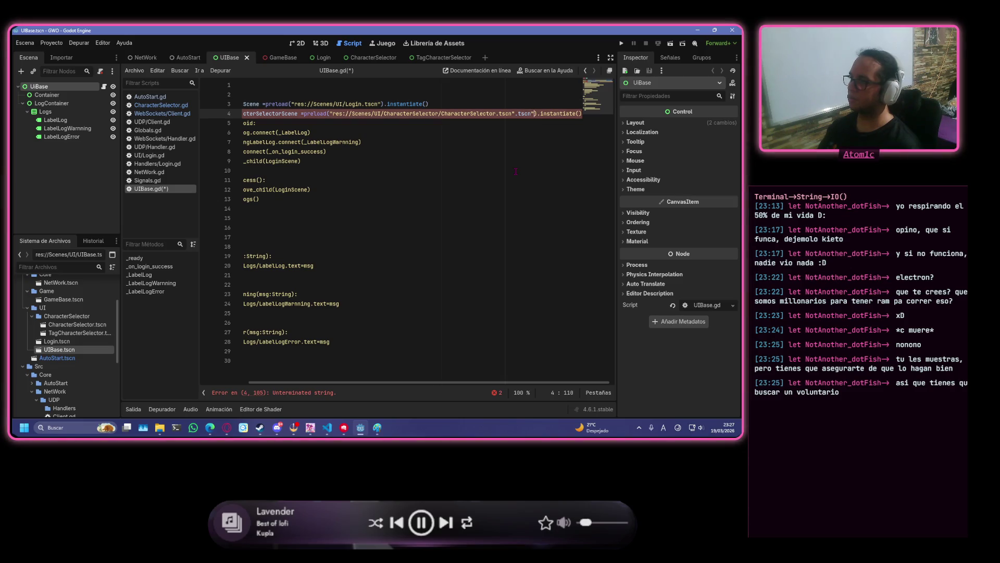
{"action": "key", "text": "BackSpace"}
{"action": "key", "text": "BackSpace"}
{"action": "key", "text": "BackSpace"}
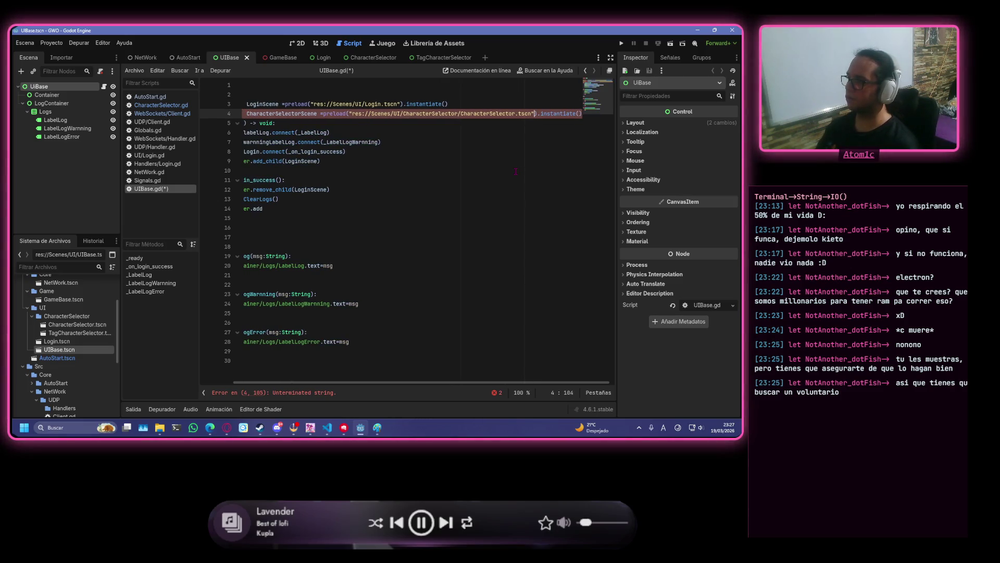
{"action": "key", "text": "ctrl+s"}
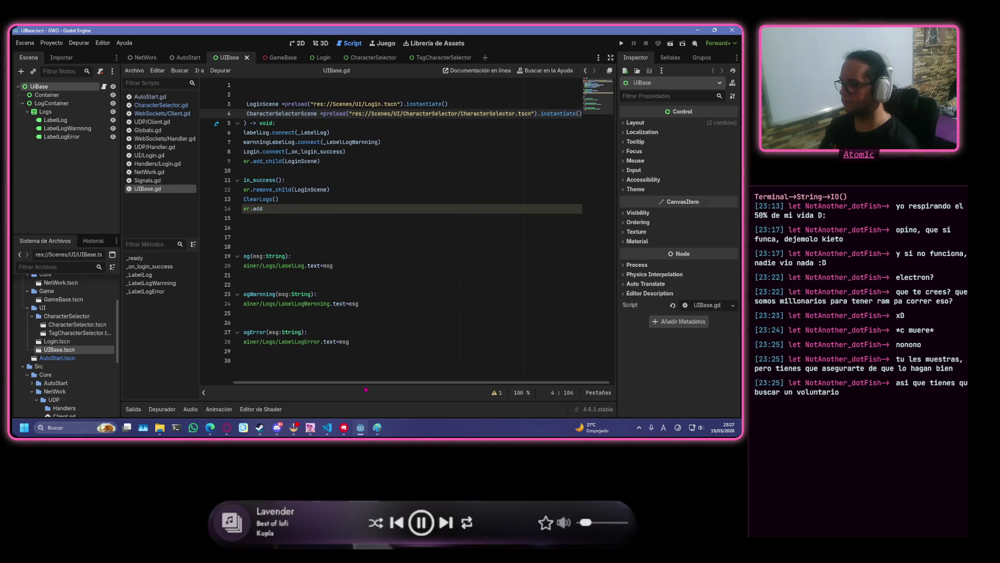
{"action": "scroll", "coordinate": [366, 389], "scroll_direction": "left", "scroll_amount": 3}
Step: Complete line 14 as $Container.add_child(CharacterSelectorScene
{"action": "left_click", "coordinate": [297, 208]}
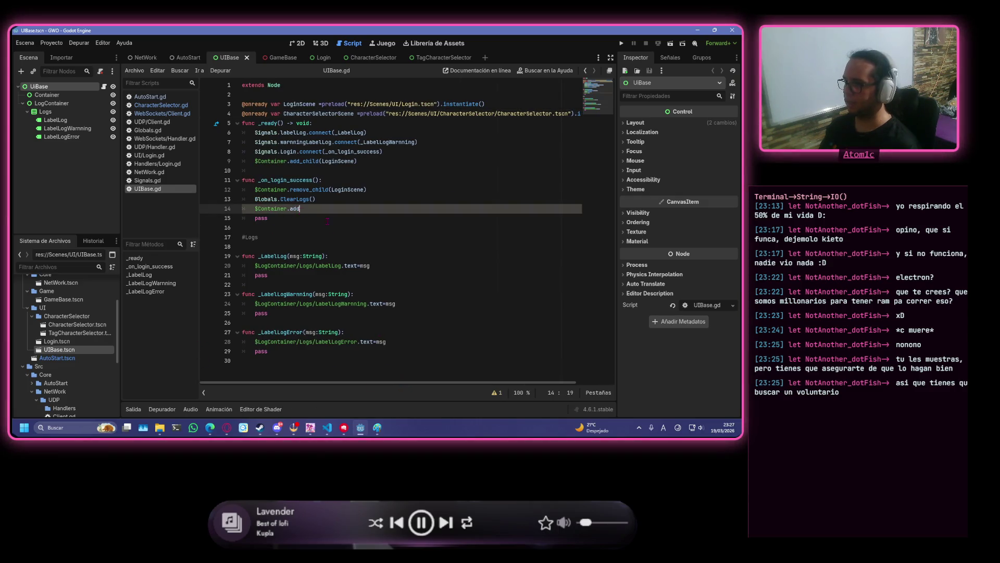
{"action": "type", "text": "_ch"}
{"action": "key", "text": "Return"}
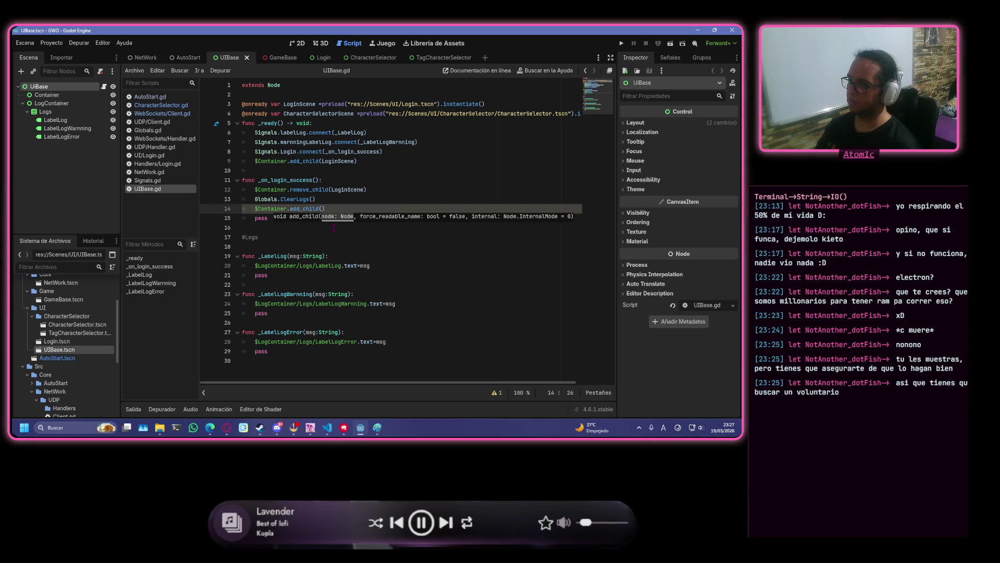
{"action": "type", "text": "ch"}
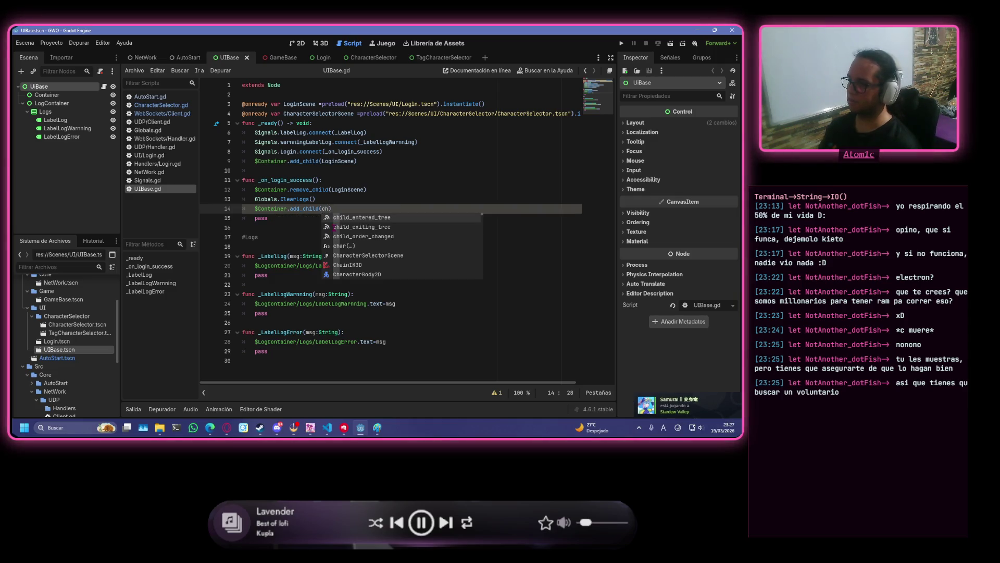
{"action": "key", "text": "Down"}
{"action": "key", "text": "Down"}
{"action": "key", "text": "Down"}
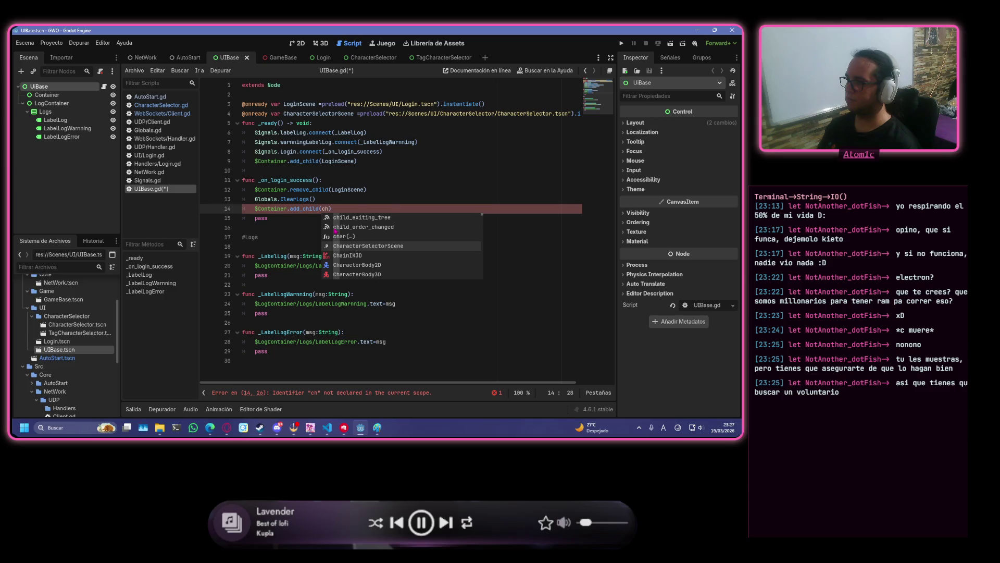
{"action": "key", "text": "Return"}
{"action": "key", "text": "ctrl+s"}
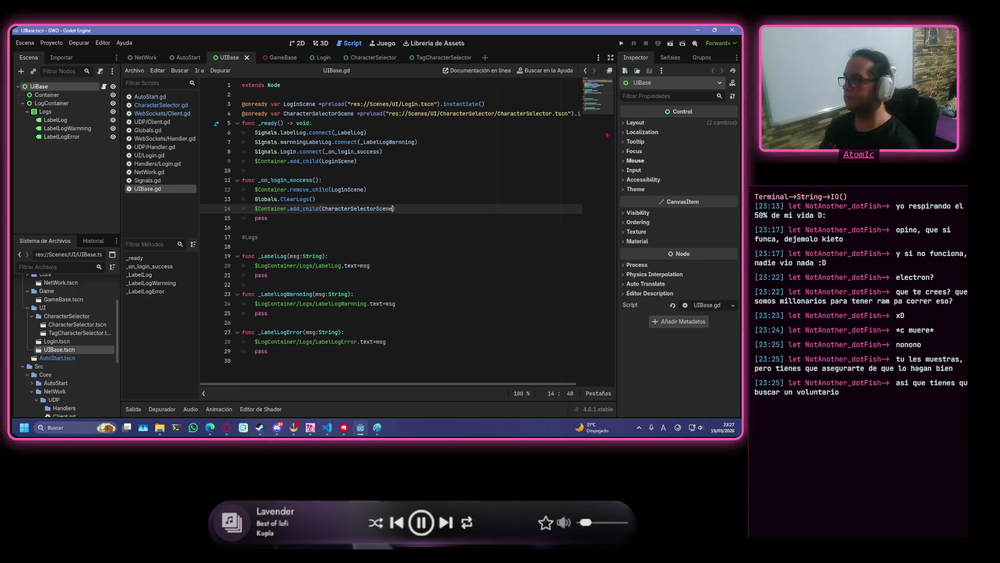
Step: Move .instantiate() from the line 4 preload into the add_child call, and save
{"action": "left_click", "coordinate": [567, 113]}
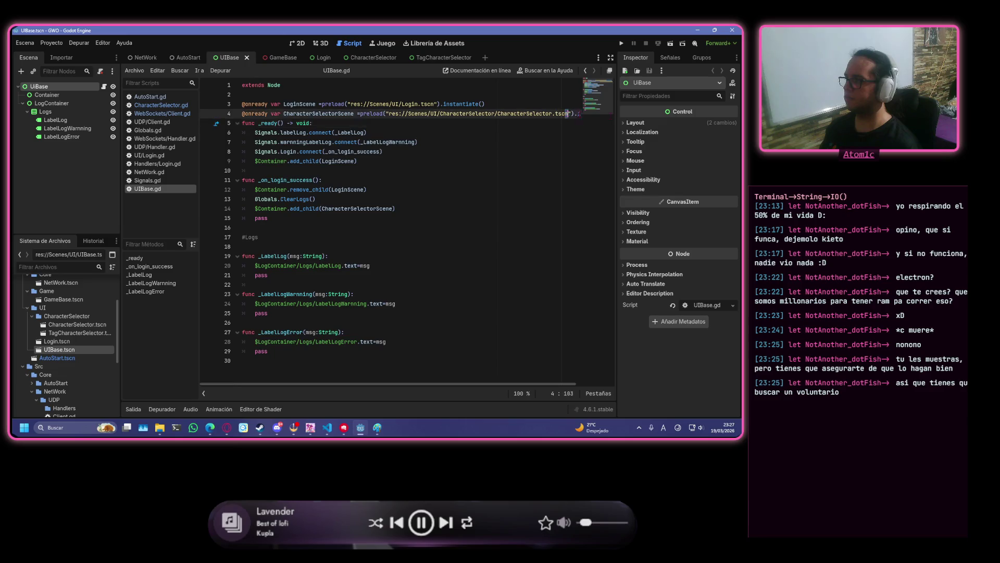
{"action": "key", "text": "Right"}
{"action": "key", "text": "Right"}
{"action": "key", "text": "Right"}
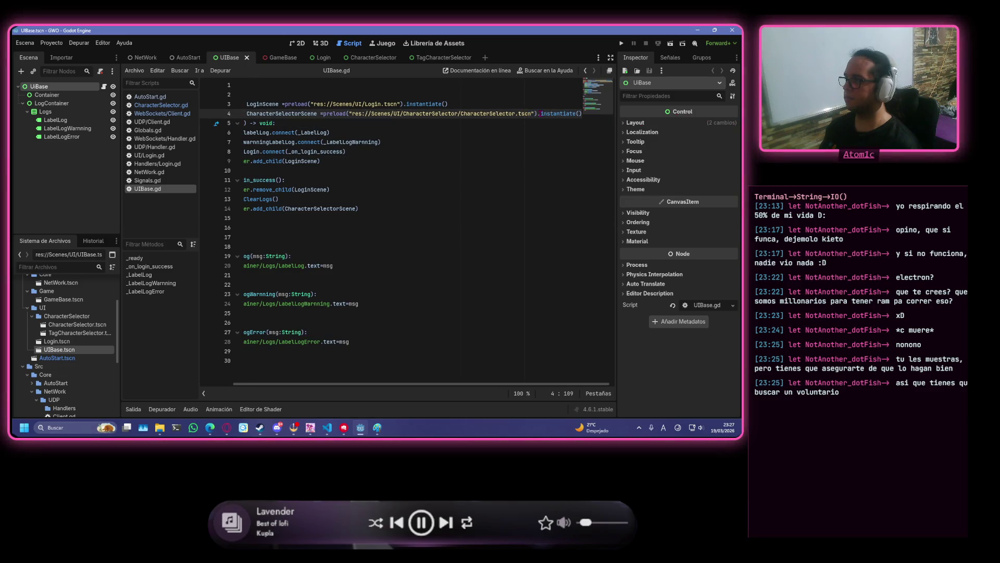
{"action": "key", "text": "BackSpace"}
{"action": "key", "text": "BackSpace"}
{"action": "key", "text": "BackSpace"}
{"action": "key", "text": "Escape"}
{"action": "key", "text": "shift+End"}
{"action": "key", "text": "Delete"}
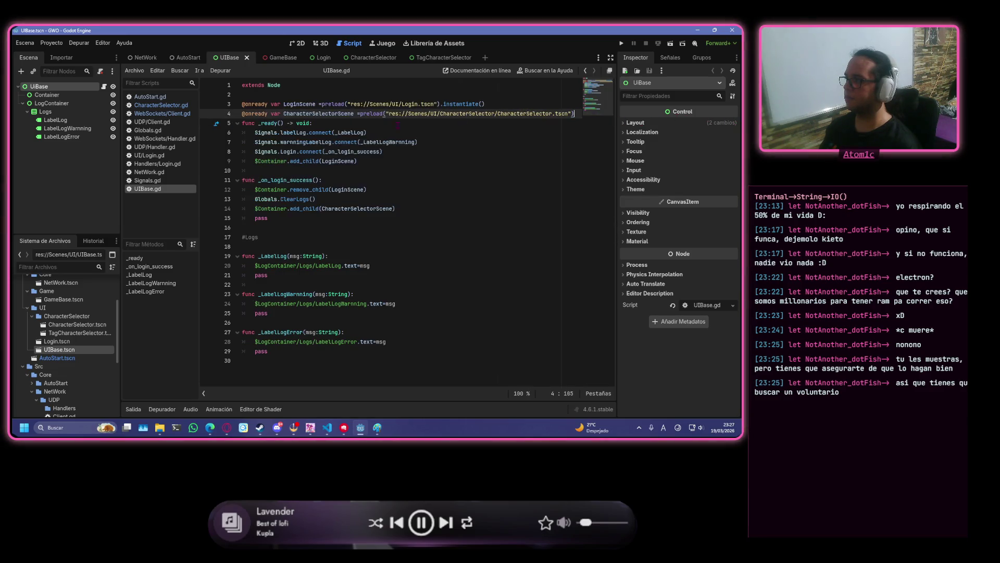
{"action": "left_click", "coordinate": [377, 208]}
{"action": "type", "text": ".instantiate()"}
{"action": "left_click", "coordinate": [463, 189]}
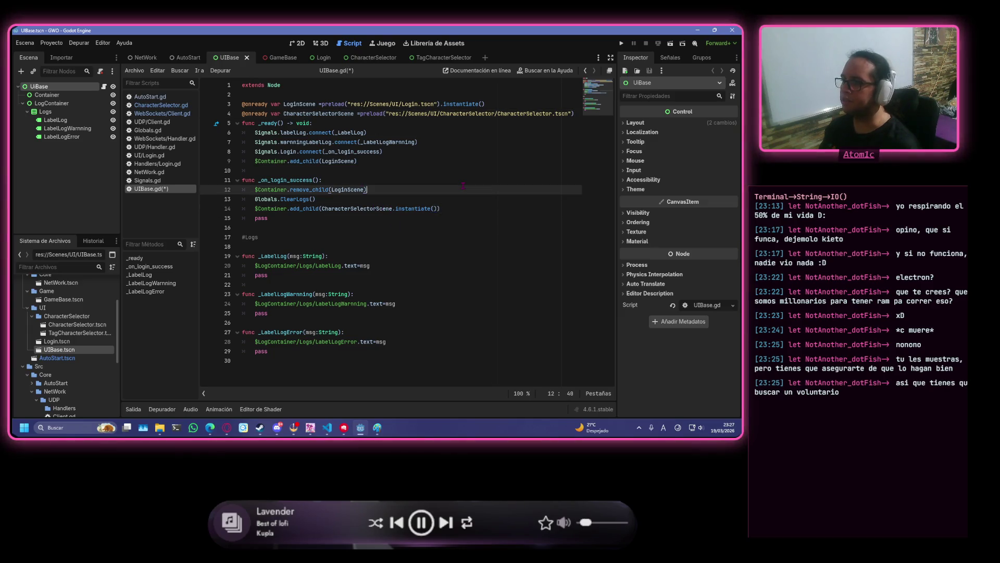
{"action": "key", "text": "ctrl+s"}
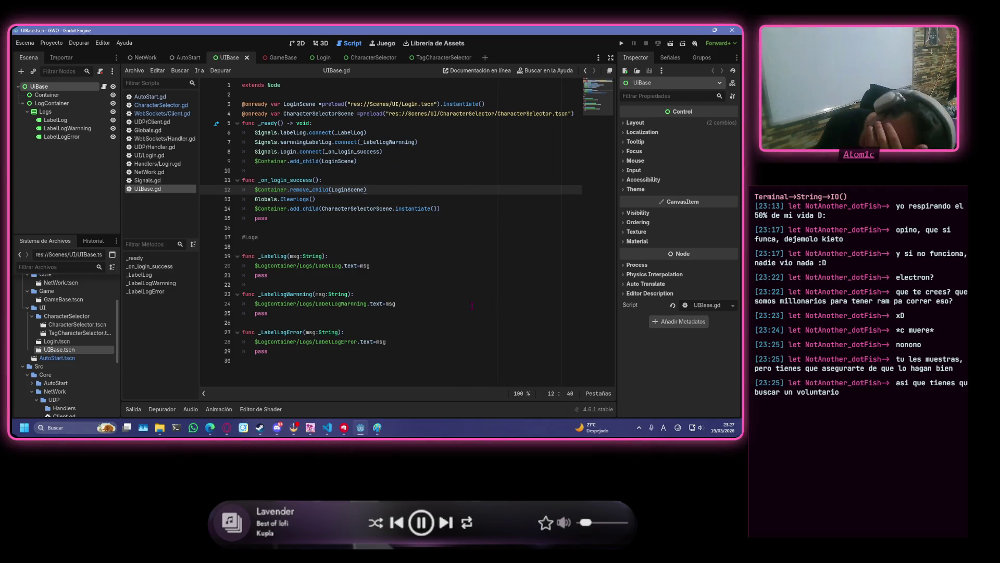
{"action": "left_click", "coordinate": [547, 103]}
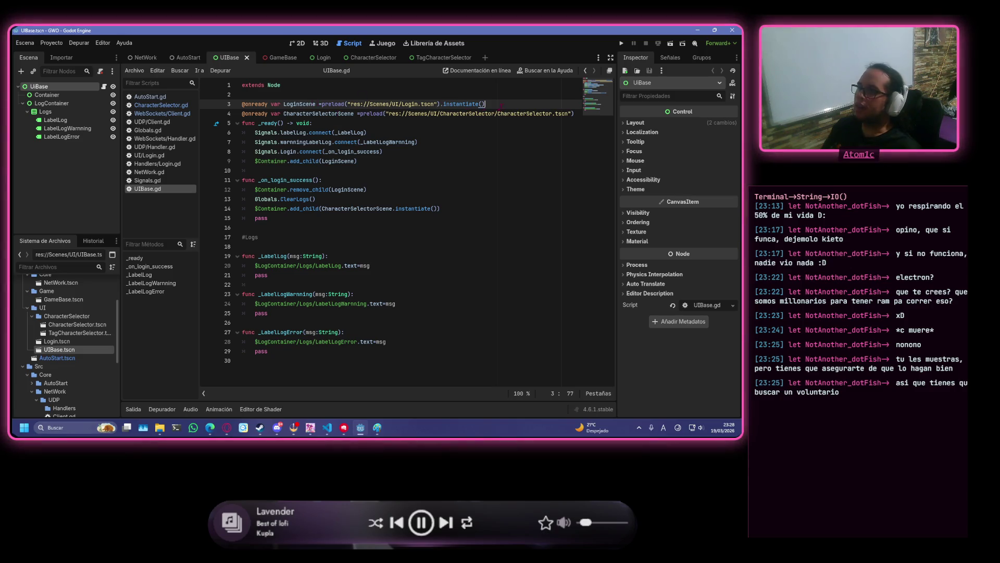
Step: Move .instantiate() from the LoginScene preload on line 3 into add_child(LoginScene) on line 9, and save
{"action": "left_click_drag", "start_coordinate": [485, 104], "coordinate": [440, 103]}
{"action": "key", "text": "ctrl+c"}
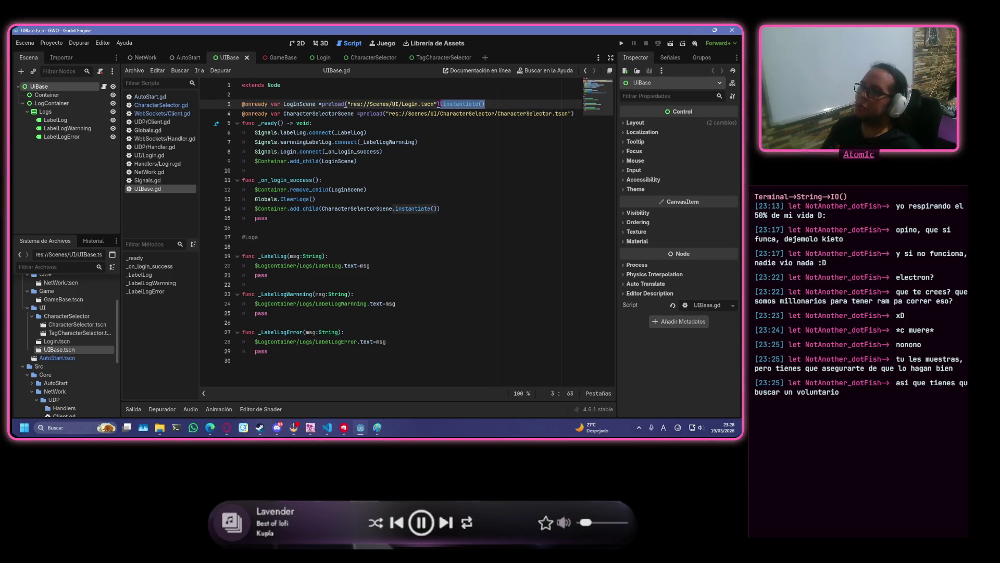
{"action": "key", "text": "BackSpace"}
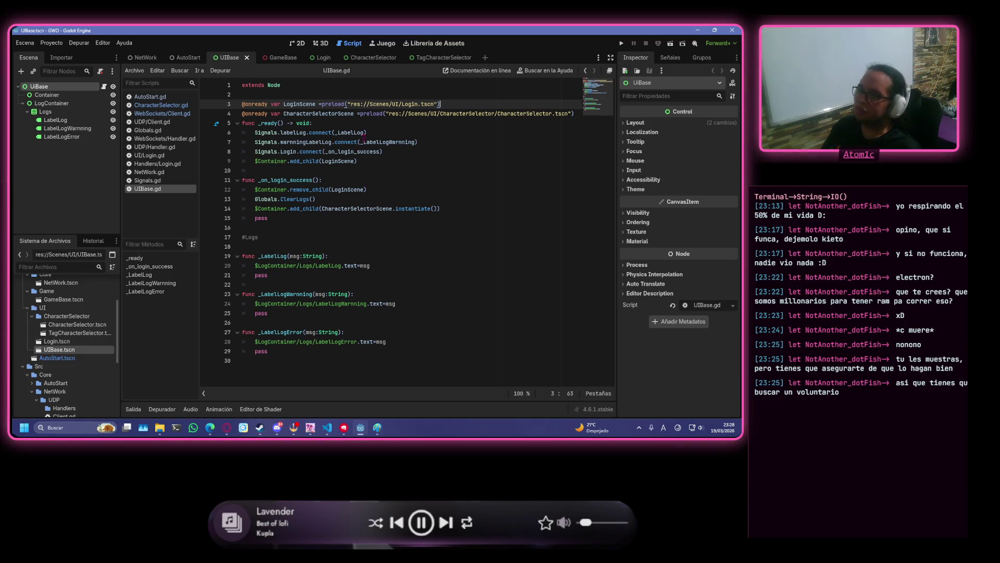
{"action": "left_click", "coordinate": [363, 161]}
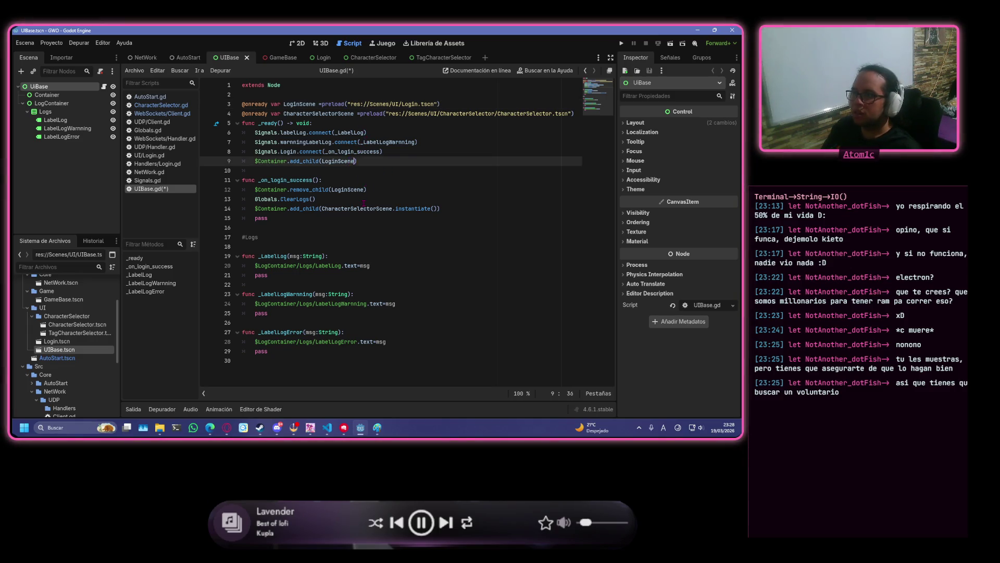
{"action": "key", "text": "ctrl+v"}
{"action": "key", "text": "ctrl+s"}
Step: Review the Login signal, remove_child and warning-log lines, then switch to Visual Studio Code
{"action": "left_click", "coordinate": [442, 152]}
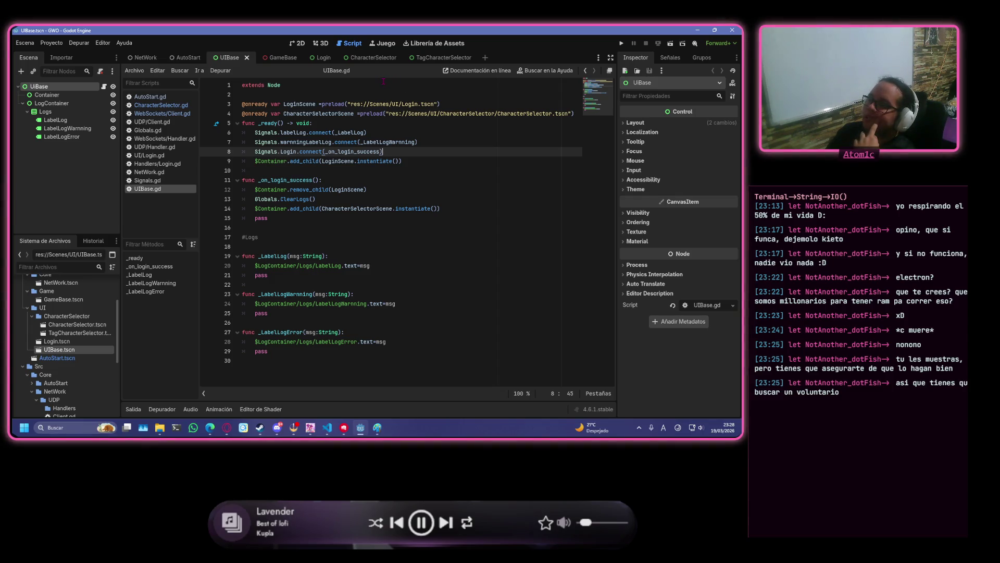
{"action": "left_click", "coordinate": [402, 193]}
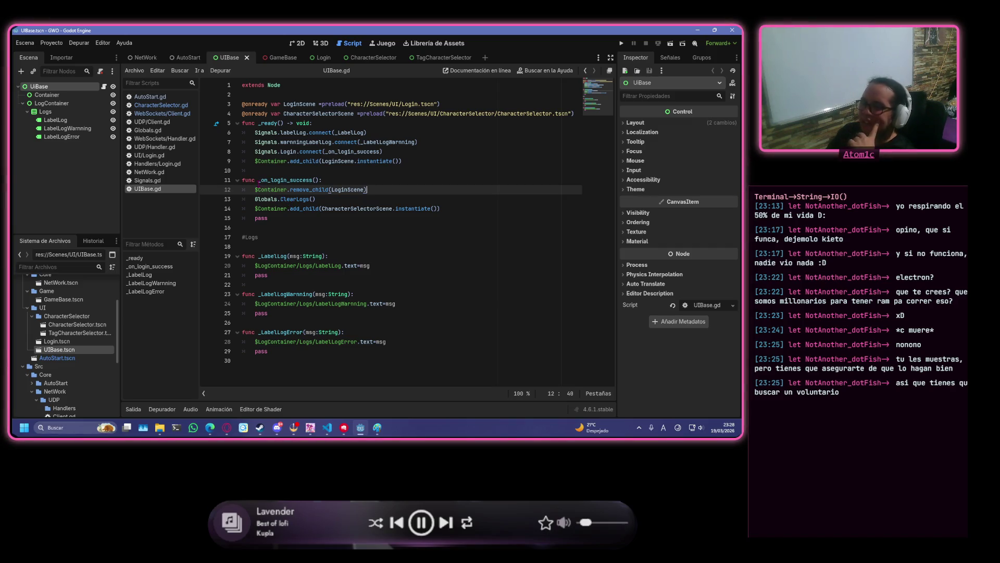
{"action": "mouse_move", "coordinate": [258, 183]}
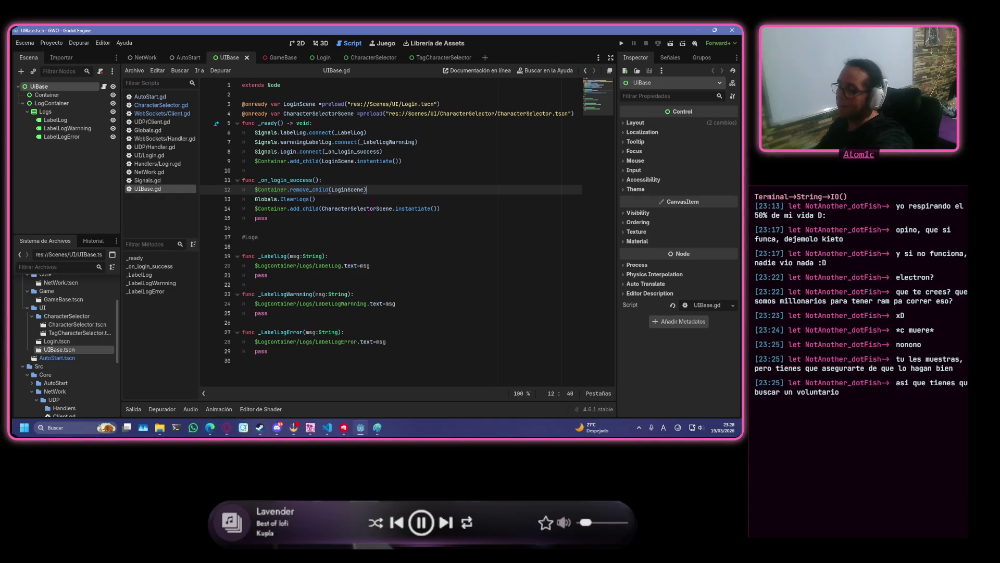
{"action": "left_click", "coordinate": [395, 143]}
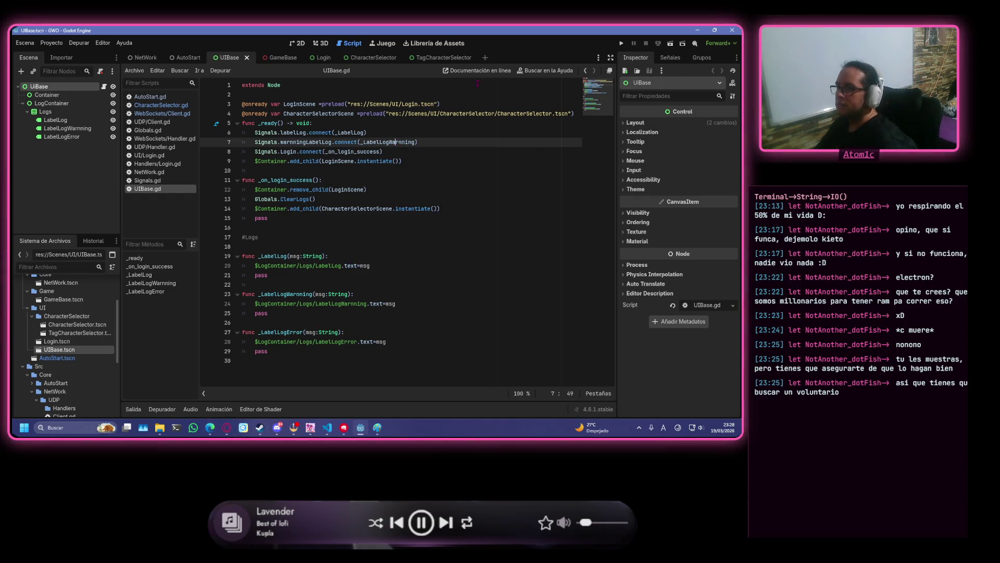
{"action": "left_click", "coordinate": [327, 428]}
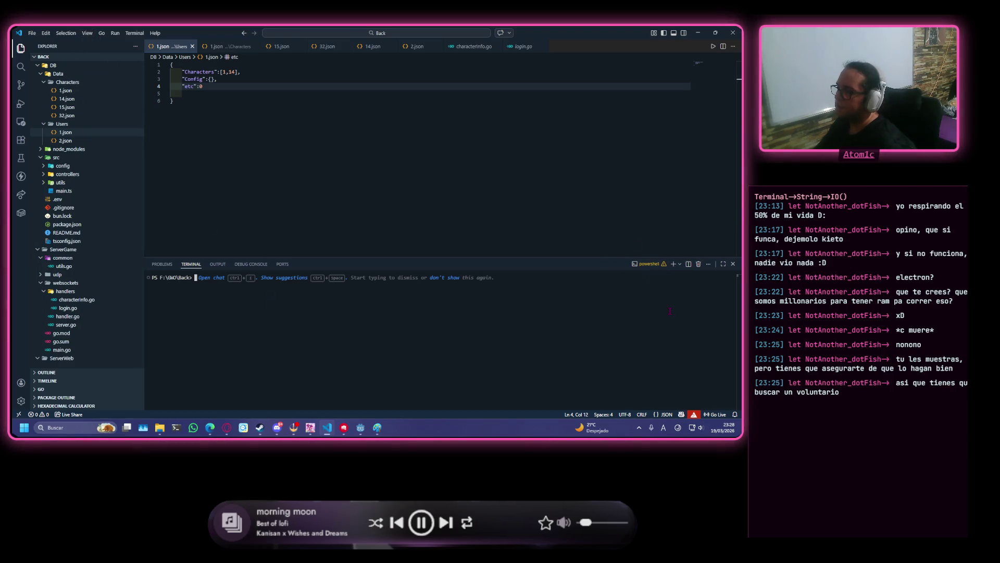
Step: Open a second PowerShell terminal and change into the ServerGame folder
{"action": "left_click", "coordinate": [673, 264]}
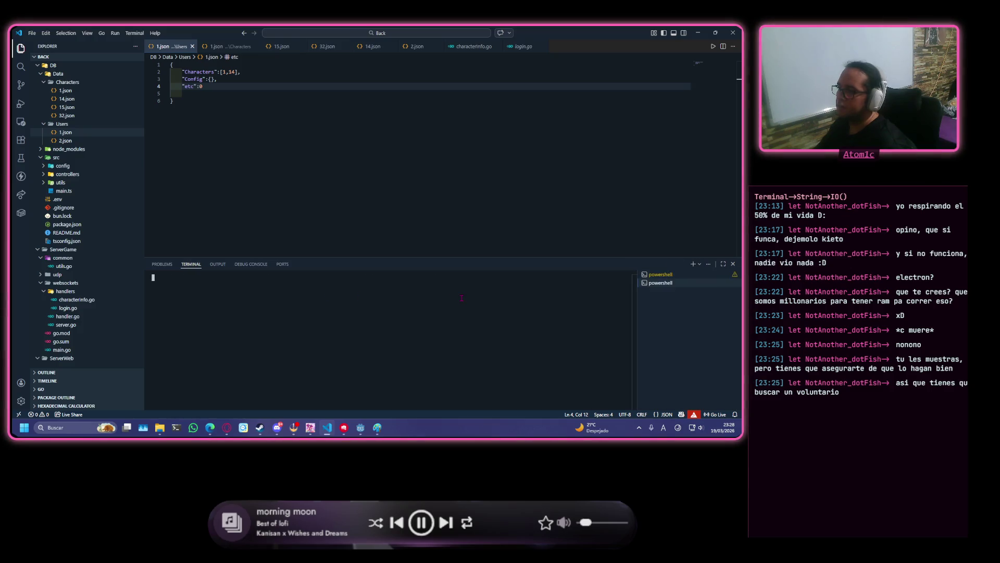
{"action": "type", "text": "cd"}
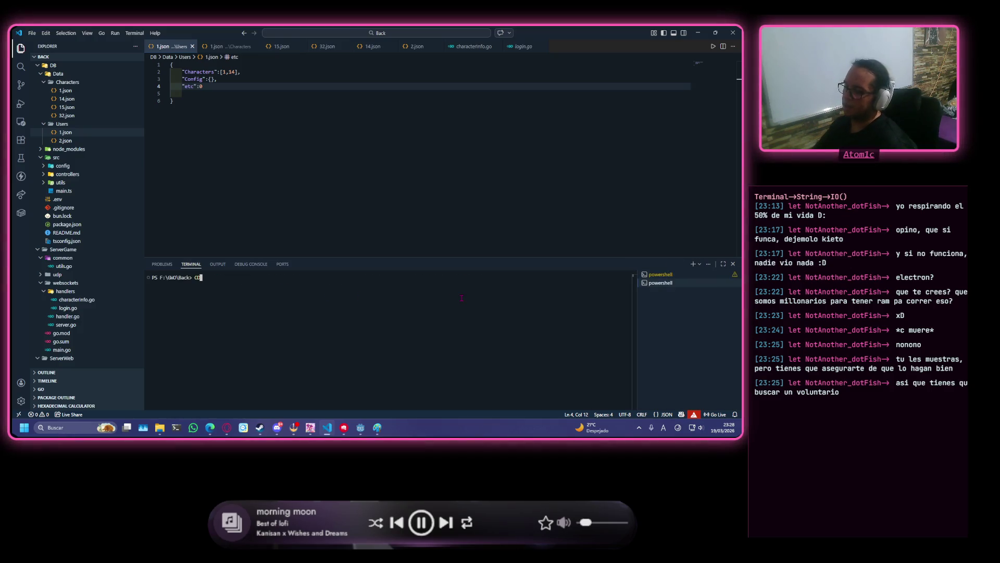
{"action": "key", "text": "Tab"}
{"action": "key", "text": "Tab"}
{"action": "key", "text": "Return"}
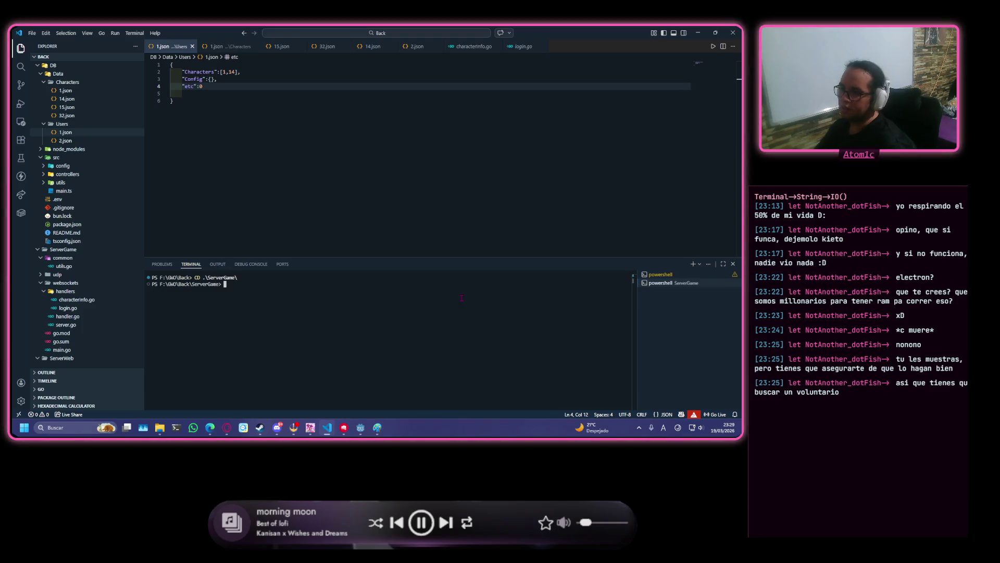
Step: In the first terminal, move into the DB folder and start the API with 'bun run dev'
{"action": "key", "text": "ctrl+Page_Up"}
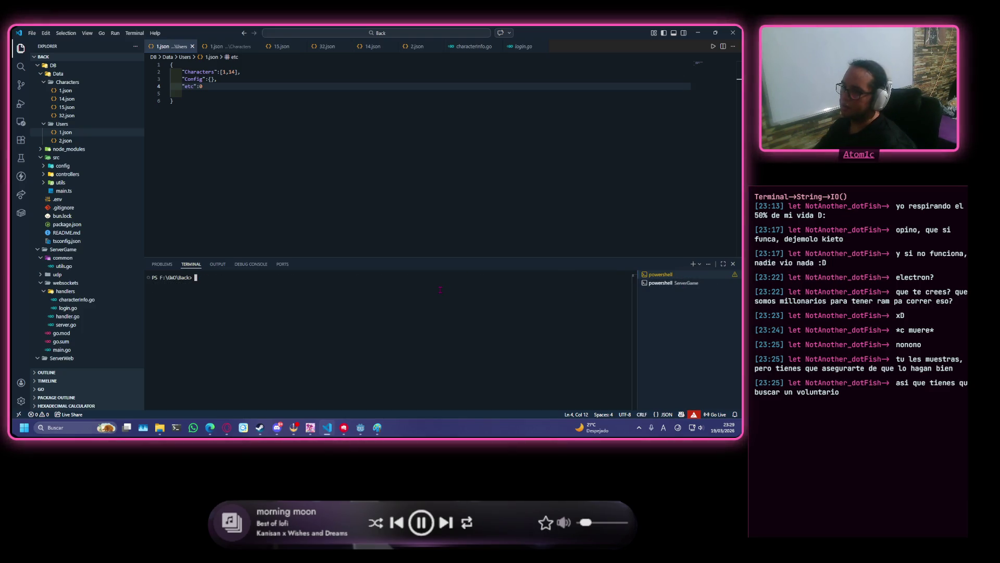
{"action": "type", "text": "node -v"}
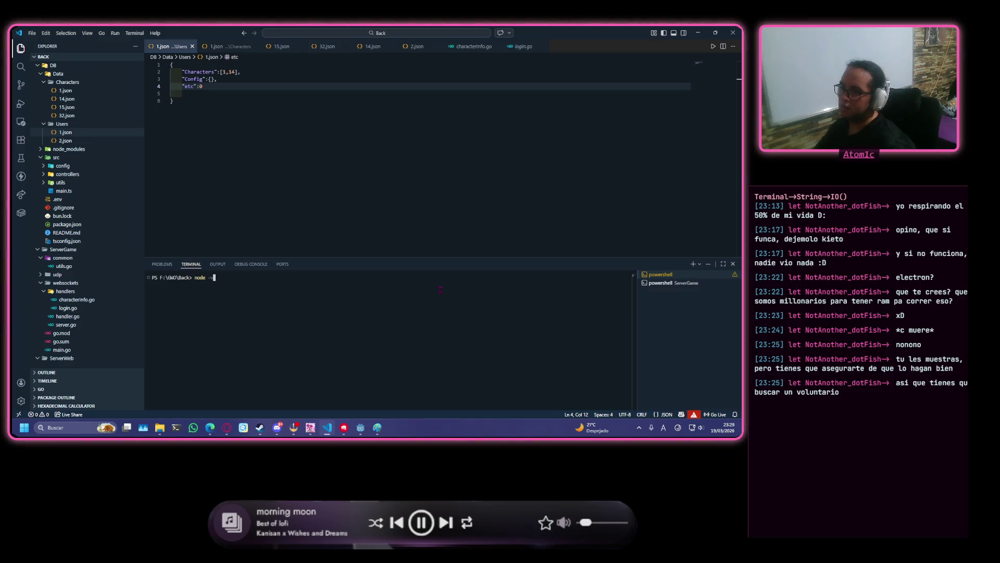
{"action": "key", "text": "BackSpace"}
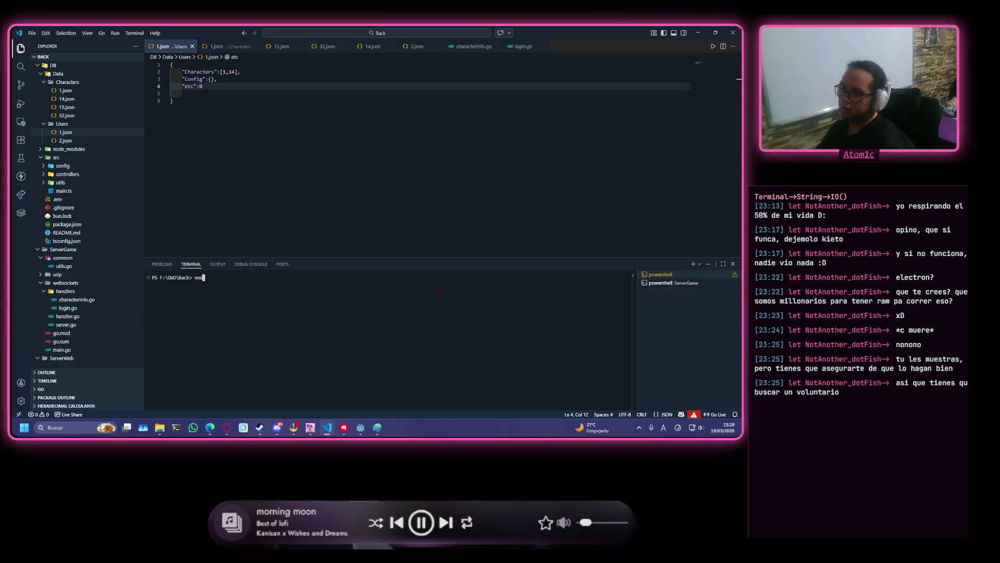
{"action": "type", "text": ".\\DB\\"}
{"action": "key", "text": "Return"}
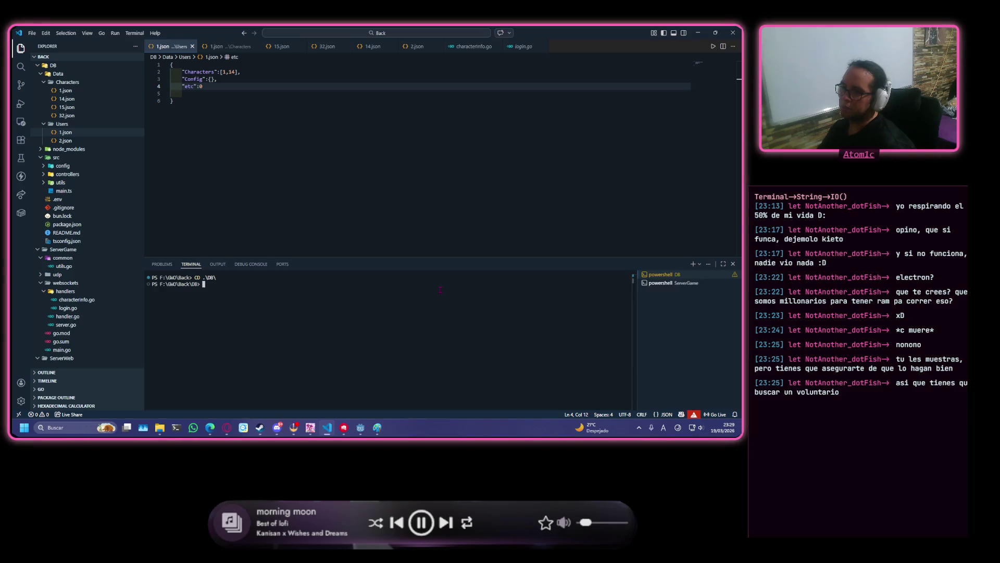
{"action": "key", "text": "ctrl+l"}
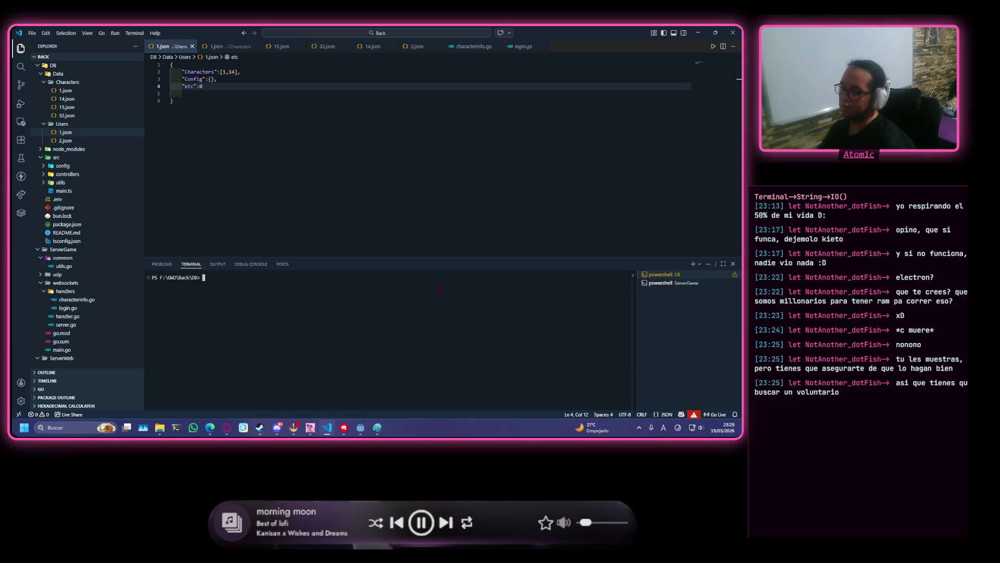
{"action": "key", "text": "BackSpace"}
{"action": "key", "text": "BackSpace"}
{"action": "key", "text": "BackSpace"}
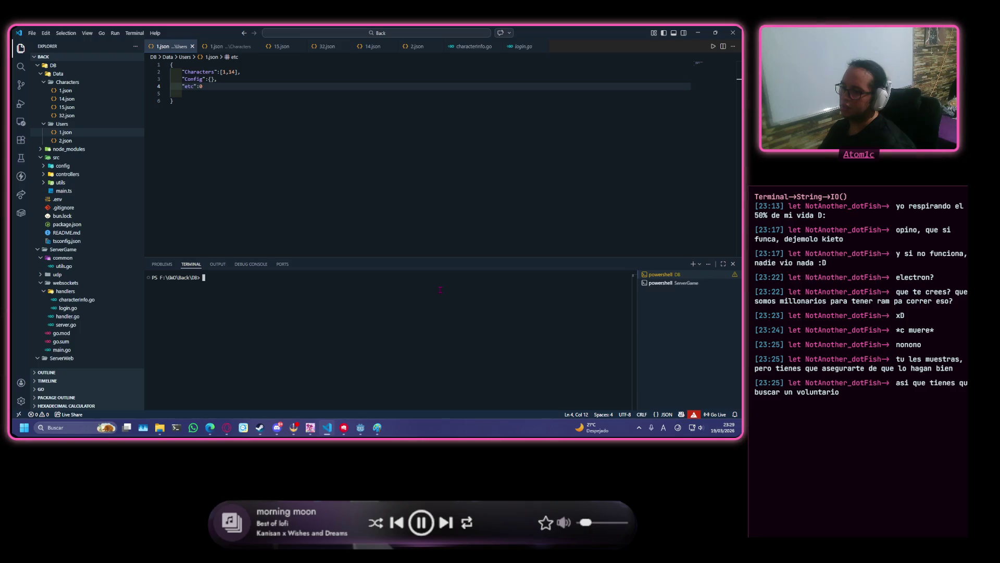
{"action": "type", "text": "bun run dev"}
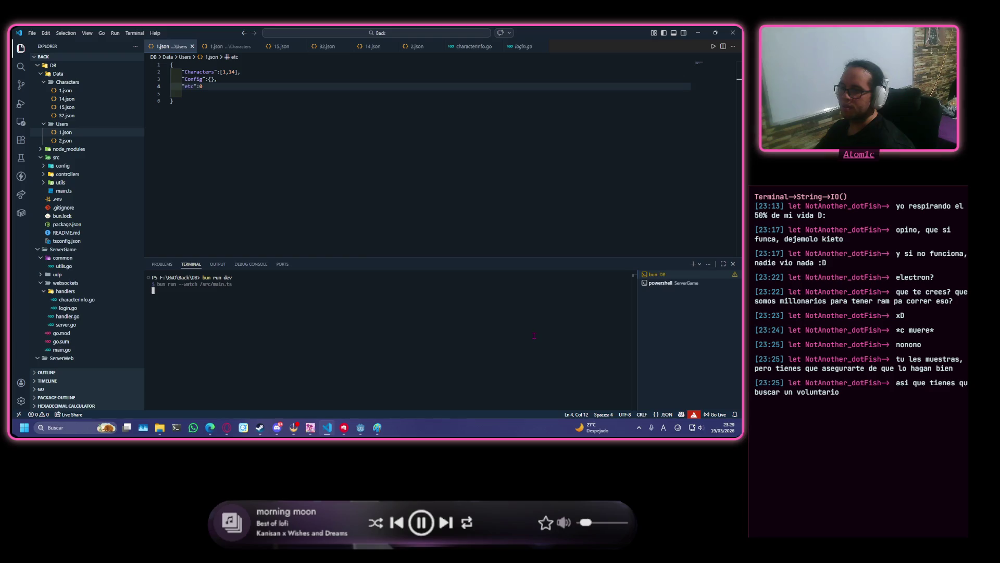
Step: Start the Go game server with 'go run .' in the ServerGame terminal, then return to Godot
{"action": "left_click", "coordinate": [669, 283]}
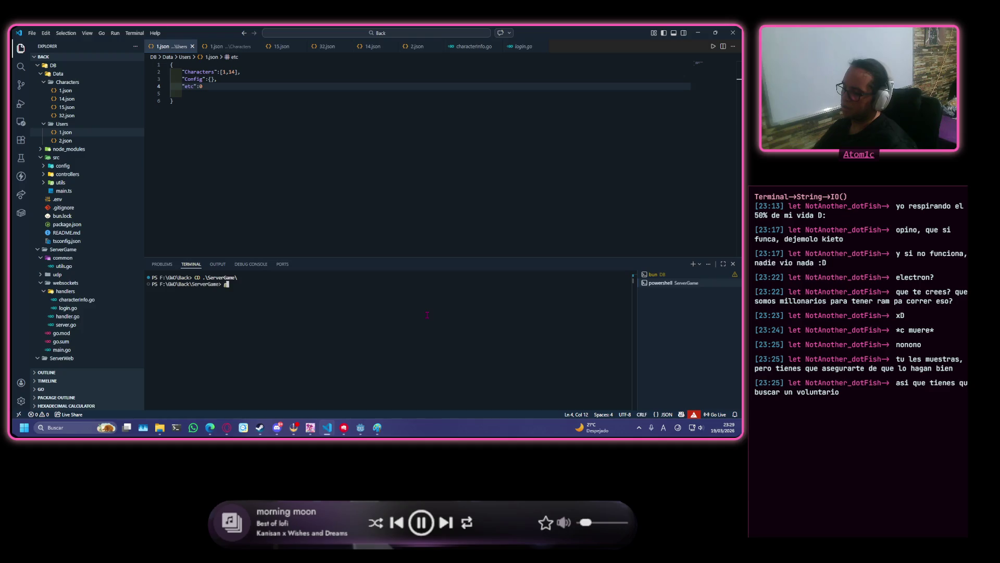
{"action": "type", "text": "un /"}
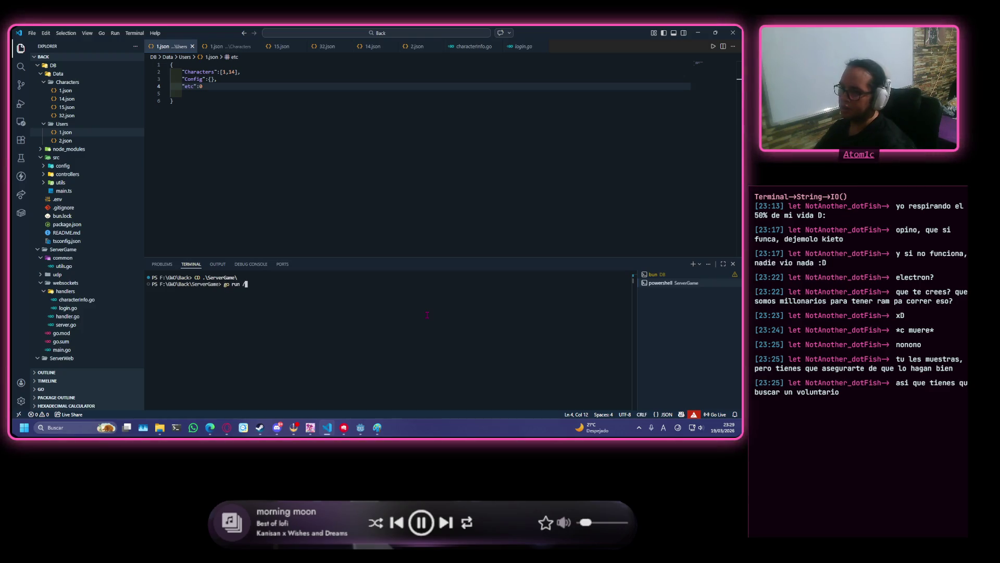
{"action": "type", "text": "."}
{"action": "key", "text": "Return"}
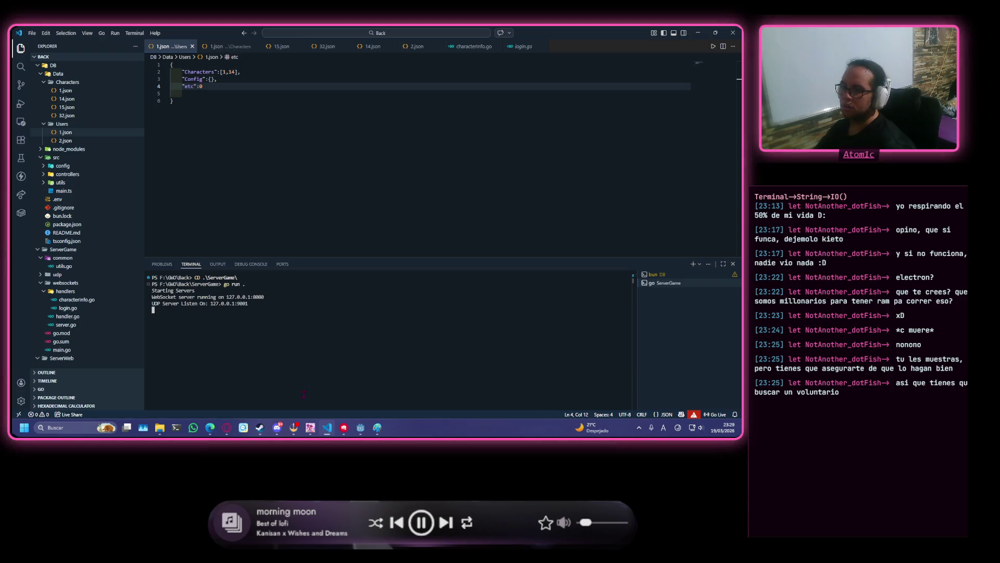
{"action": "left_click", "coordinate": [361, 427]}
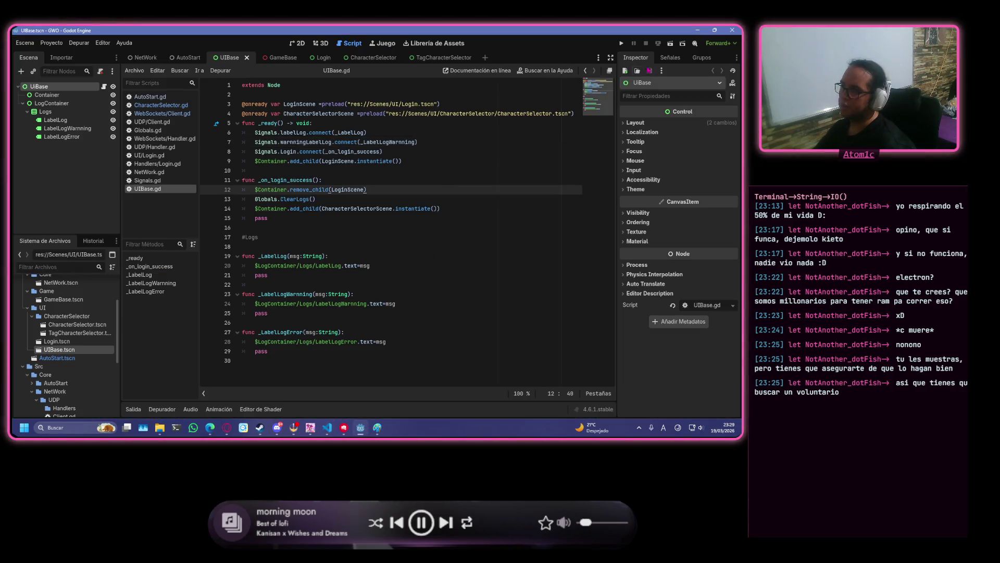
Step: Run the game and submit the login form with a username and password
{"action": "left_click", "coordinate": [621, 44]}
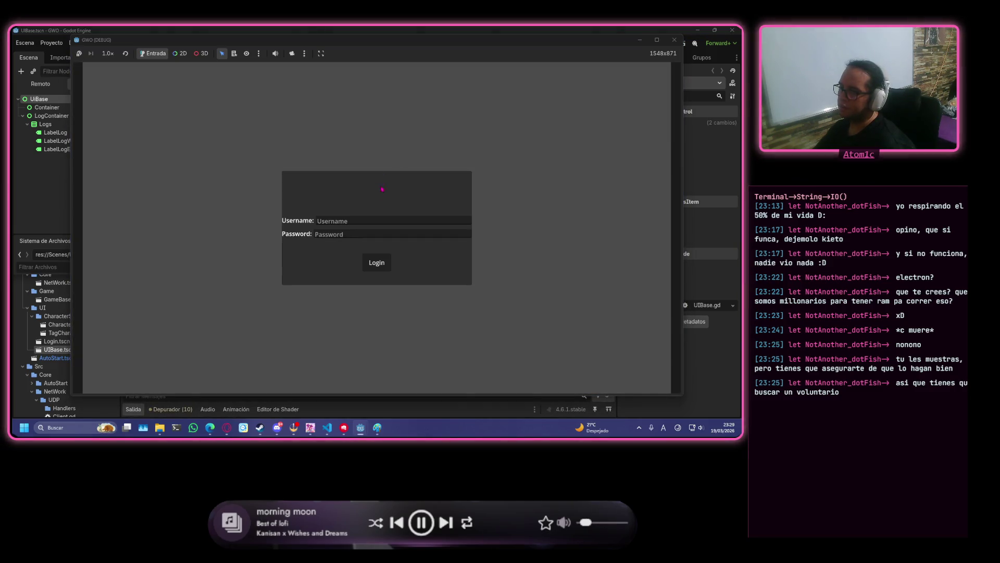
{"action": "left_click", "coordinate": [385, 220]}
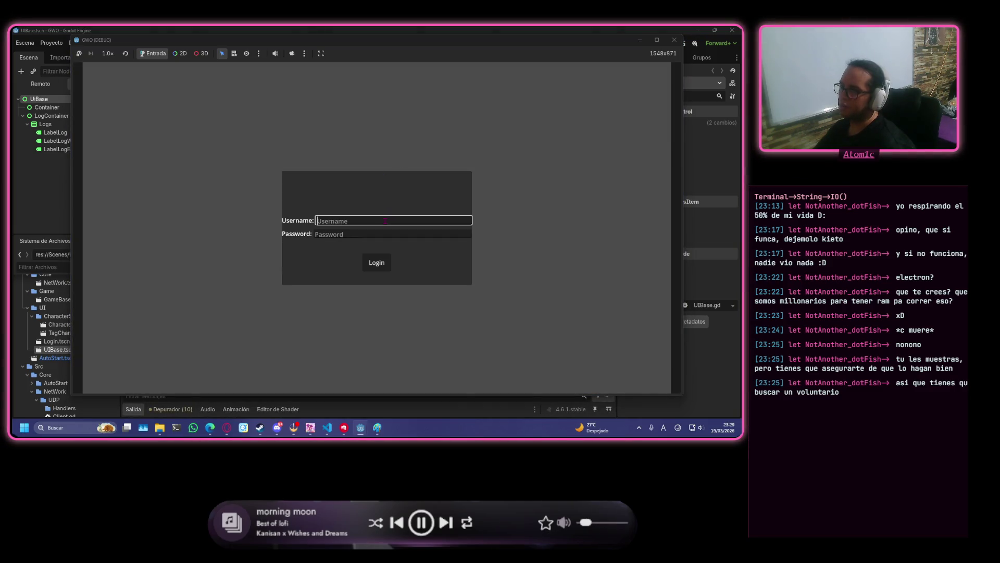
{"action": "type", "text": "ea"}
{"action": "key", "text": "Tab"}
{"action": "type", "text": "awe"}
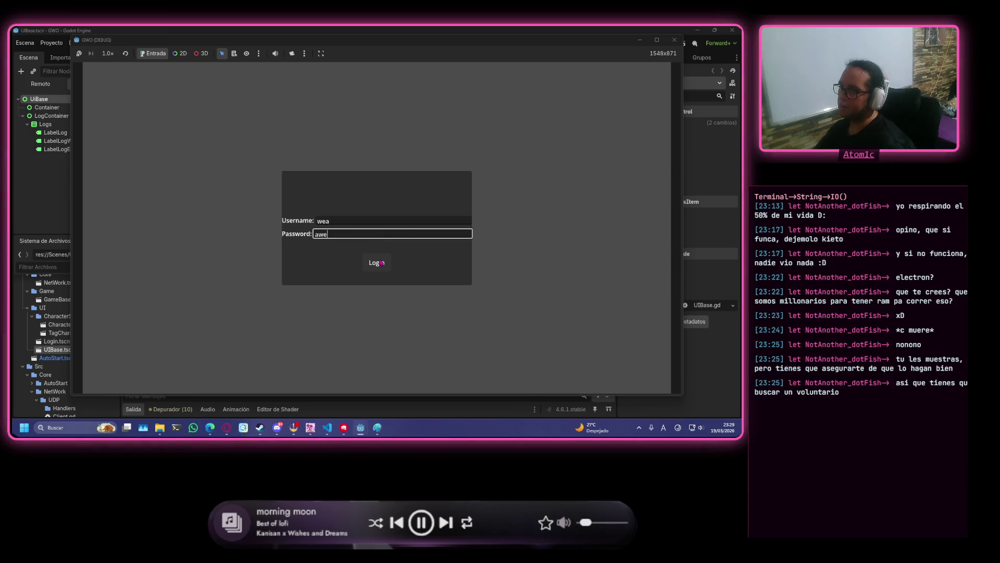
{"action": "left_click", "coordinate": [376, 262]}
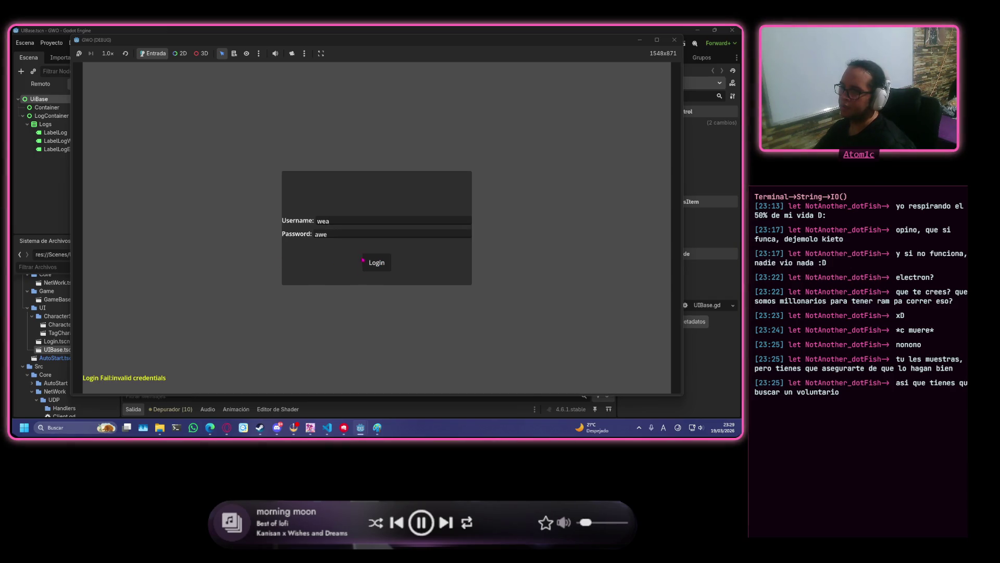
Step: Correct the wrong password, log in again to reach the character list, and close the game
{"action": "left_click", "coordinate": [342, 233]}
{"action": "double_click", "coordinate": [342, 233]}
{"action": "type", "text": "wea"}
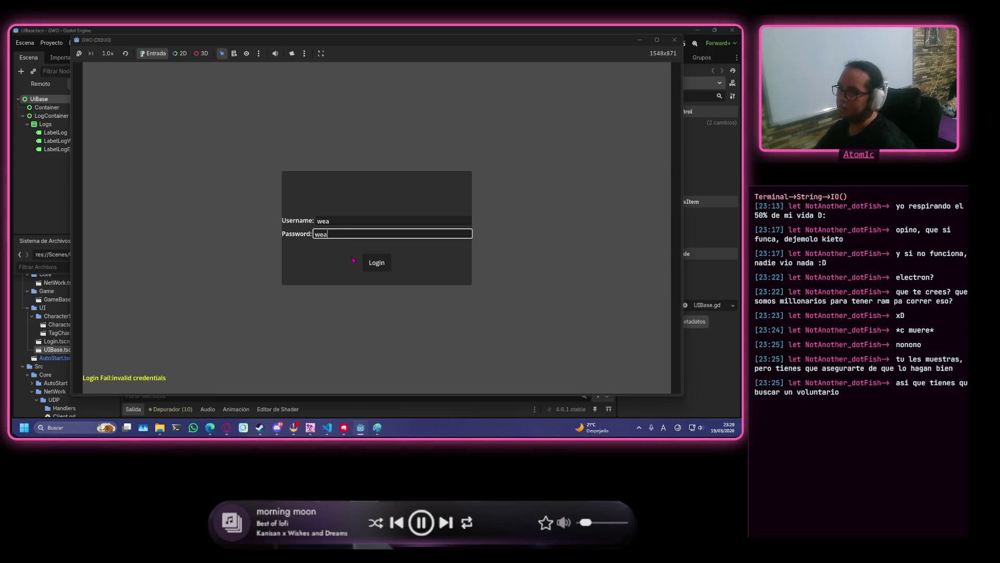
{"action": "left_click", "coordinate": [373, 264]}
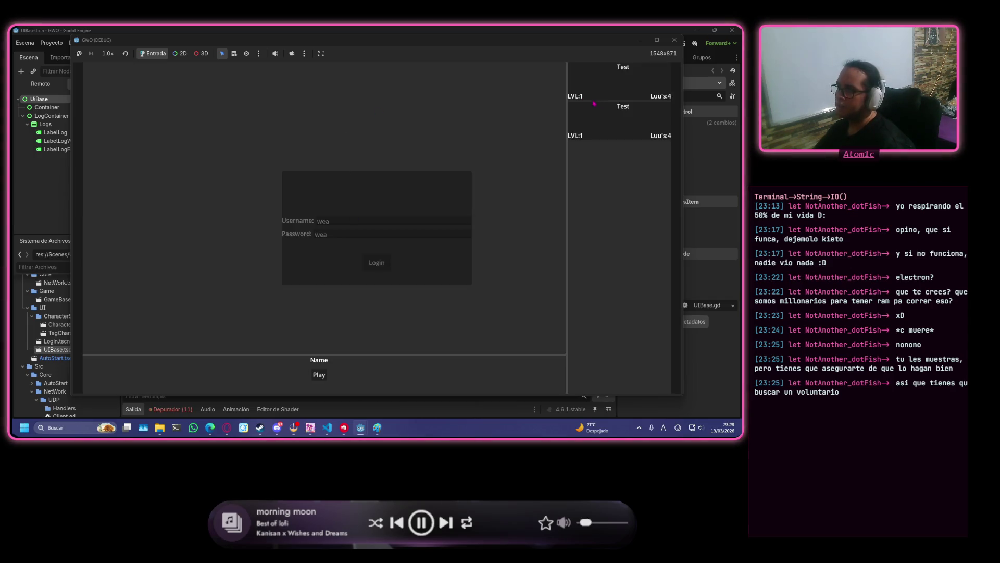
{"action": "mouse_move", "coordinate": [532, 45]}
{"action": "left_mouse_down"}
{"action": "mouse_move", "coordinate": [515, 62]}
{"action": "mouse_move", "coordinate": [638, 99]}
{"action": "mouse_move", "coordinate": [508, 44]}
{"action": "mouse_move", "coordinate": [526, 58]}
{"action": "mouse_move", "coordinate": [529, 51]}
{"action": "mouse_move", "coordinate": [526, 99]}
{"action": "mouse_move", "coordinate": [526, 46]}
{"action": "left_mouse_up"}
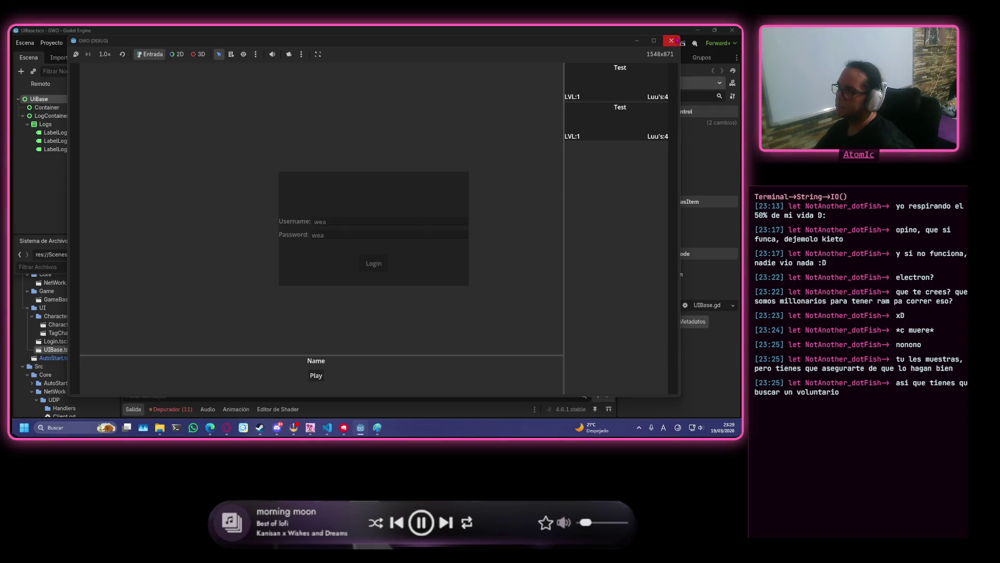
{"action": "left_click", "coordinate": [672, 40]}
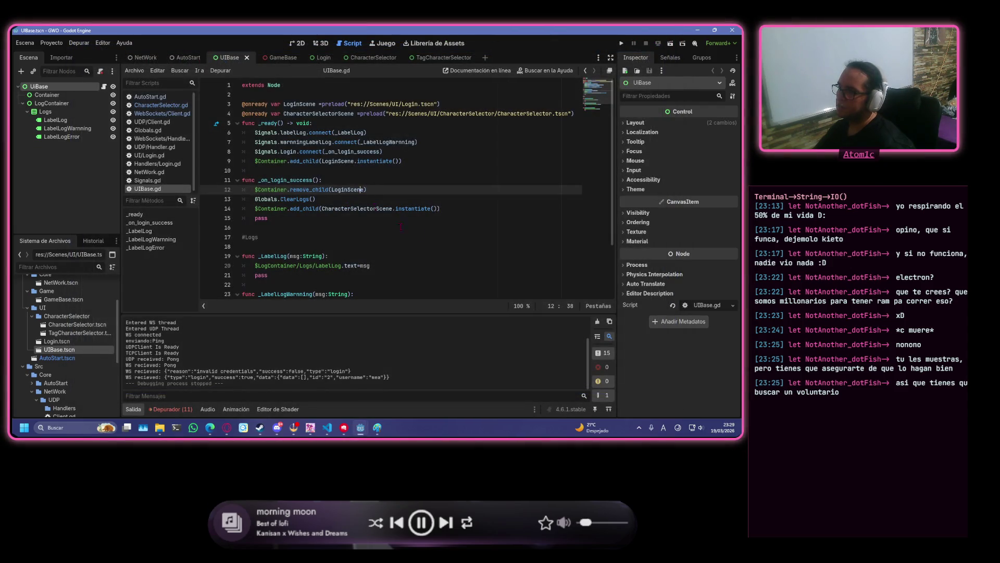
Step: Add .instantiate() to LoginScene in remove_child on line 12 and run the game
{"action": "type", "text": ".ins"}
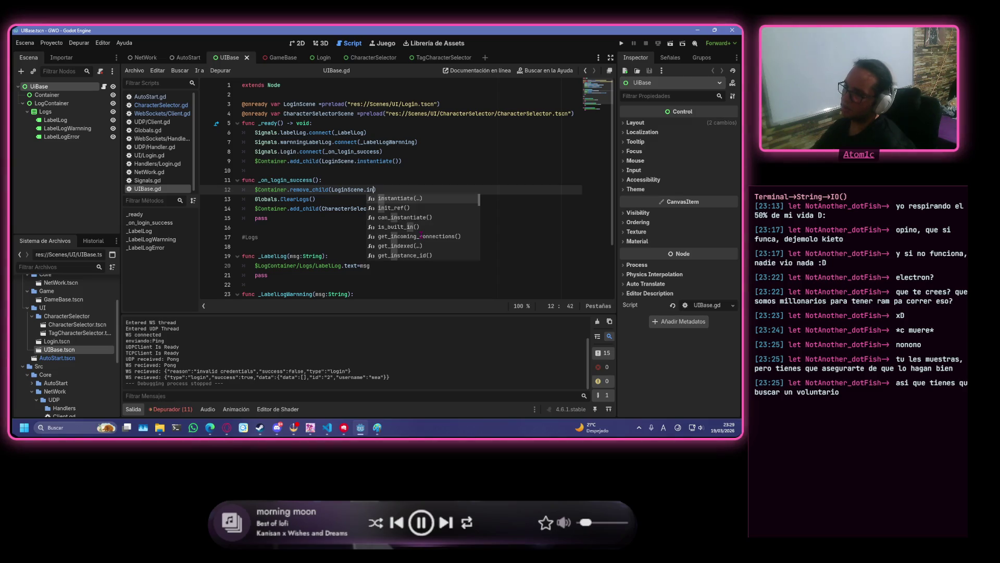
{"action": "key", "text": "Return"}
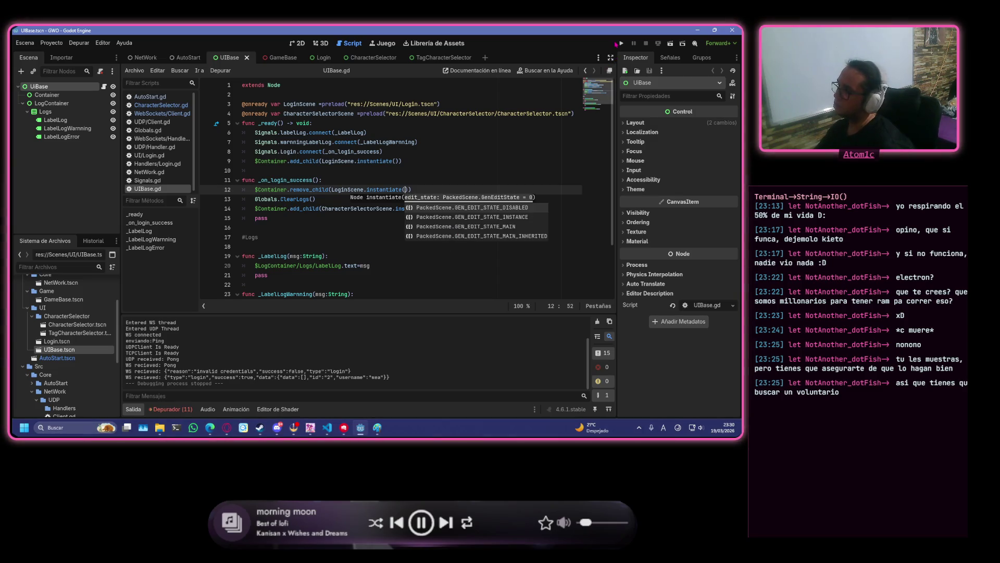
{"action": "left_click", "coordinate": [622, 44]}
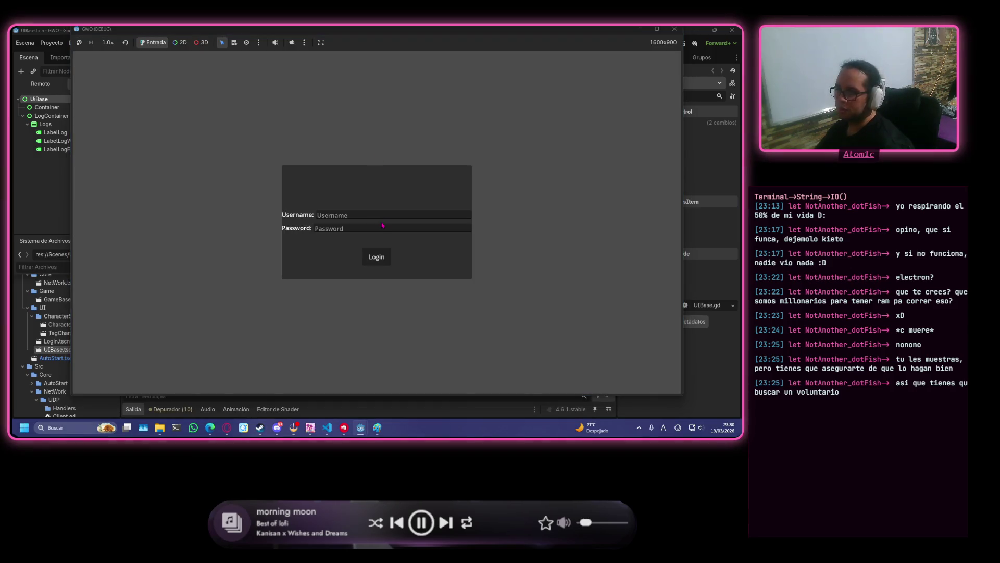
Step: Test the login with the account credentials, then close the game window
{"action": "left_click", "coordinate": [386, 216]}
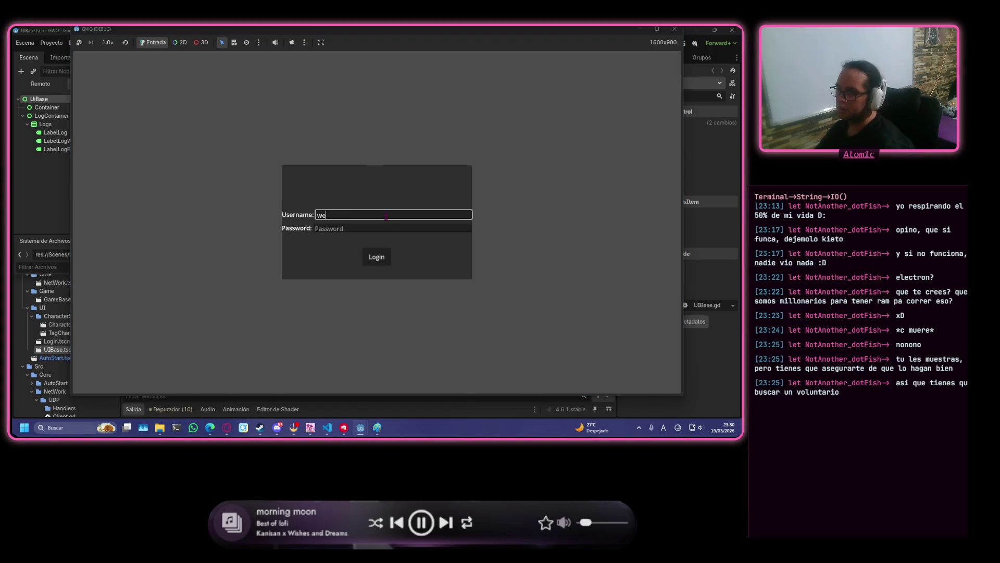
{"action": "left_click", "coordinate": [381, 229]}
{"action": "type", "text": "wea"}
{"action": "left_click", "coordinate": [377, 256]}
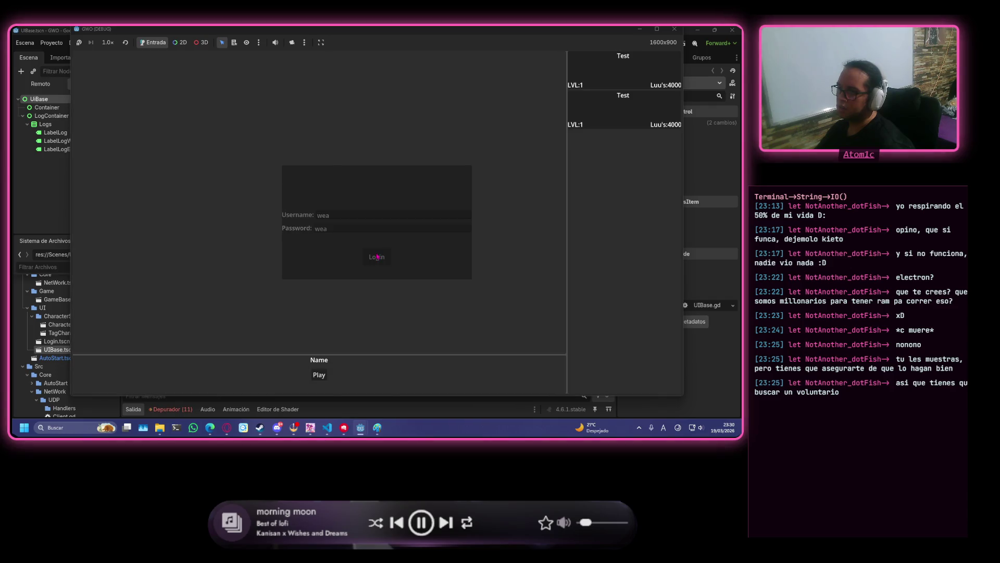
{"action": "left_click", "coordinate": [674, 29]}
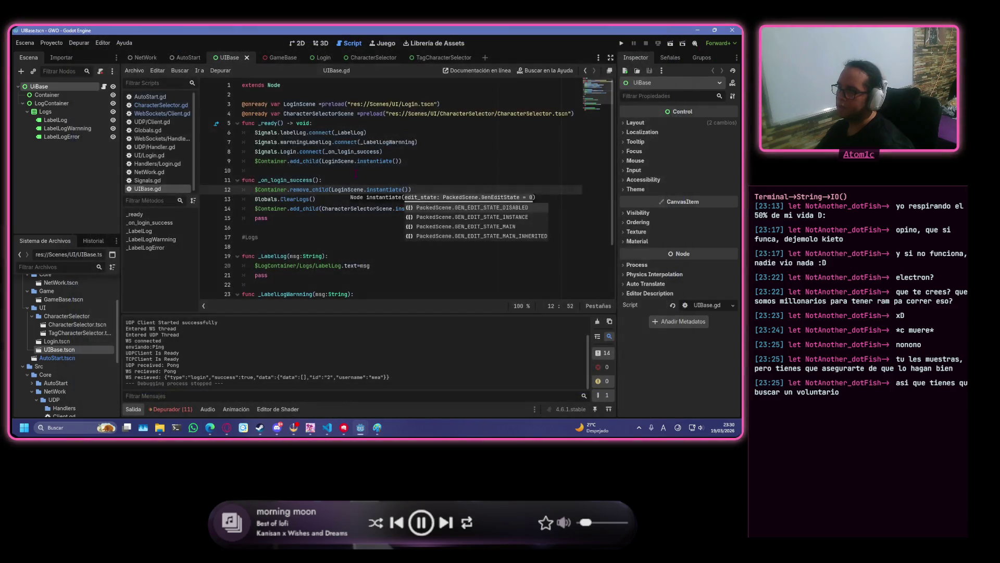
Step: Move .instantiate() from lines 9 and 12 onto the LoginScene preload on line 3, save, and relaunch
{"action": "mouse_move", "coordinate": [410, 190]}
{"action": "left_mouse_down"}
{"action": "mouse_move", "coordinate": [336, 190]}
{"action": "mouse_move", "coordinate": [365, 190]}
{"action": "left_mouse_up"}
{"action": "key", "text": "BackSpace"}
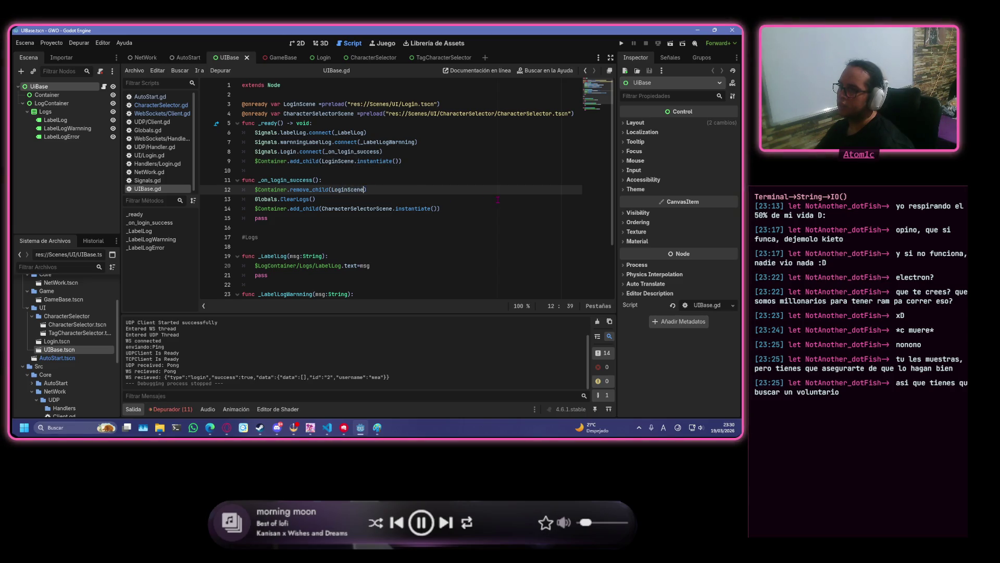
{"action": "left_click_drag", "start_coordinate": [400, 161], "coordinate": [354, 161]}
{"action": "key", "text": "ctrl+x"}
{"action": "left_click", "coordinate": [486, 103]}
{"action": "key", "text": "ctrl+v"}
{"action": "key", "text": "ctrl+s"}
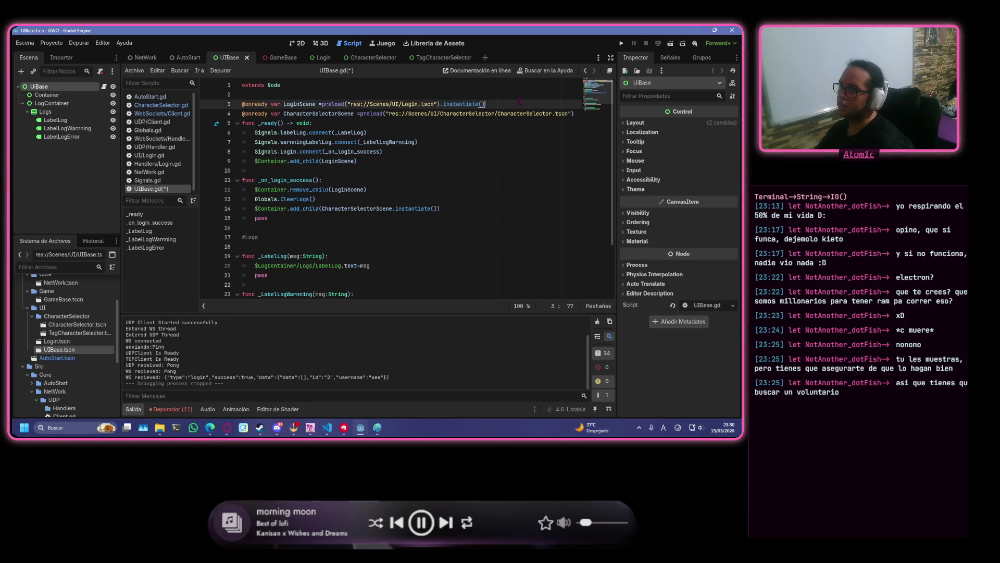
{"action": "left_click", "coordinate": [621, 43]}
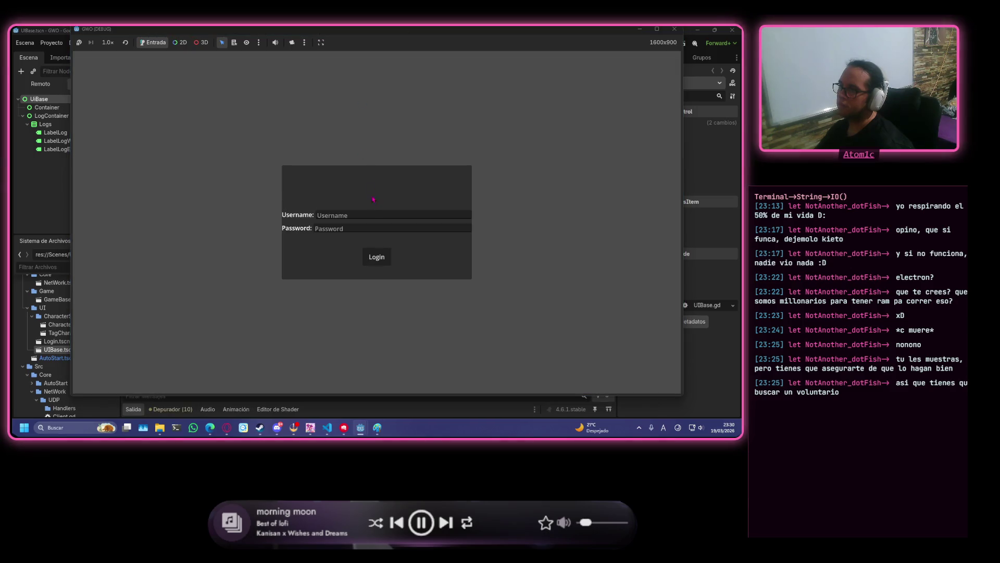
Step: Log in with username and password, confirm the character selector replaces the form, and close the game
{"action": "left_click", "coordinate": [371, 215]}
{"action": "type", "text": "wea"}
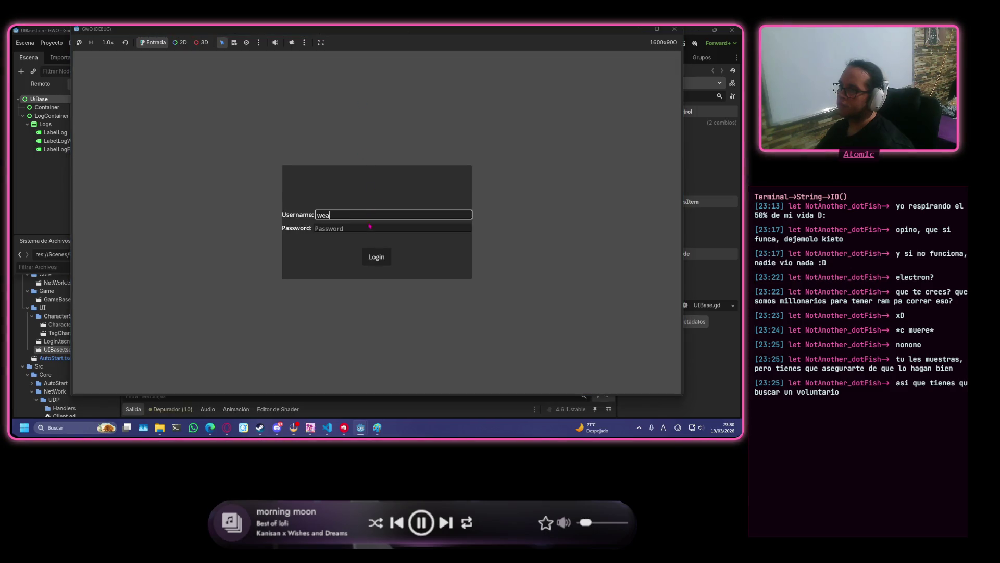
{"action": "key", "text": "Tab"}
{"action": "type", "text": "wea"}
{"action": "left_click", "coordinate": [375, 257]}
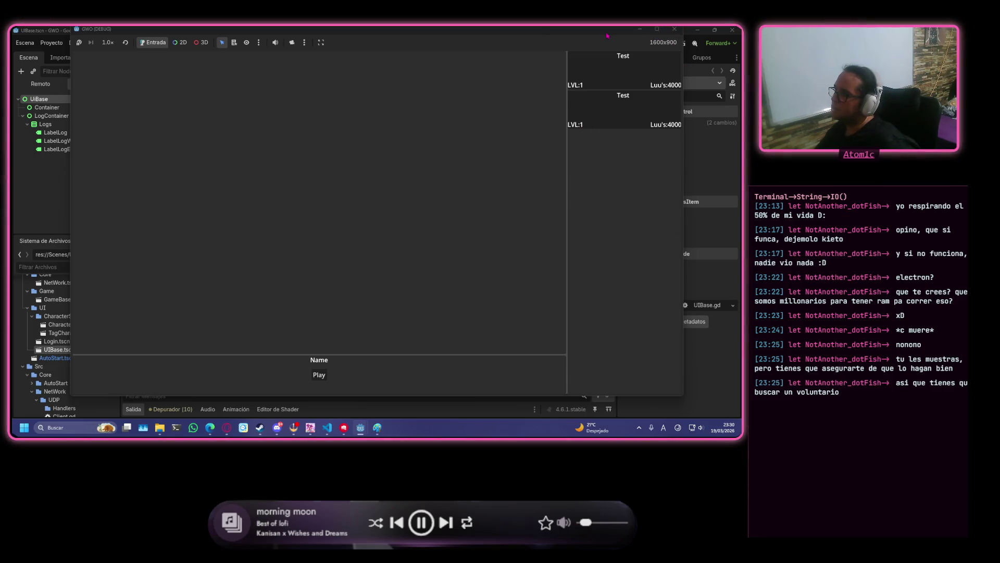
{"action": "mouse_move", "coordinate": [607, 33]}
{"action": "left_mouse_down"}
{"action": "mouse_move", "coordinate": [604, 46]}
{"action": "mouse_move", "coordinate": [608, 39]}
{"action": "left_mouse_up"}
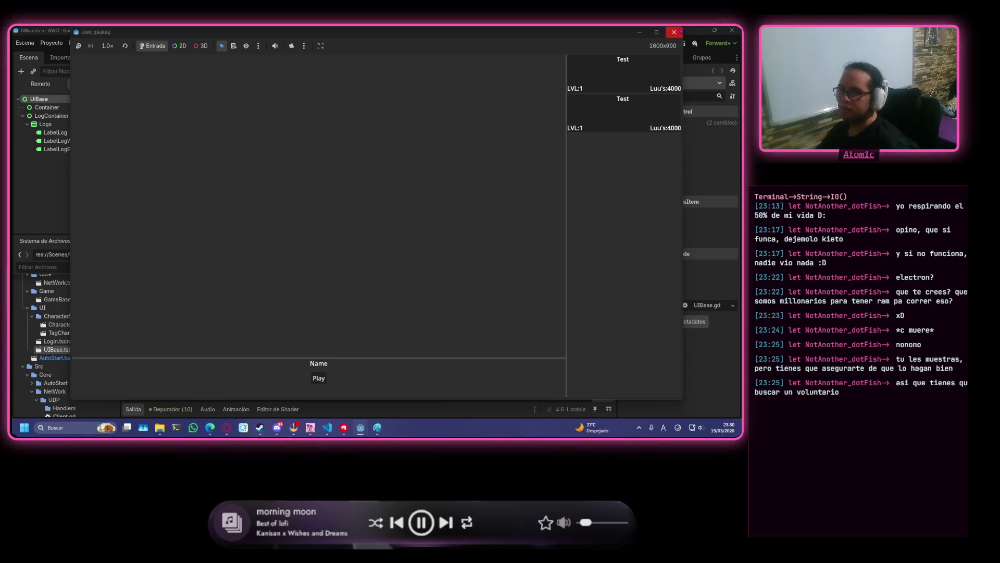
{"action": "left_click", "coordinate": [674, 31]}
{"action": "left_click", "coordinate": [348, 133]}
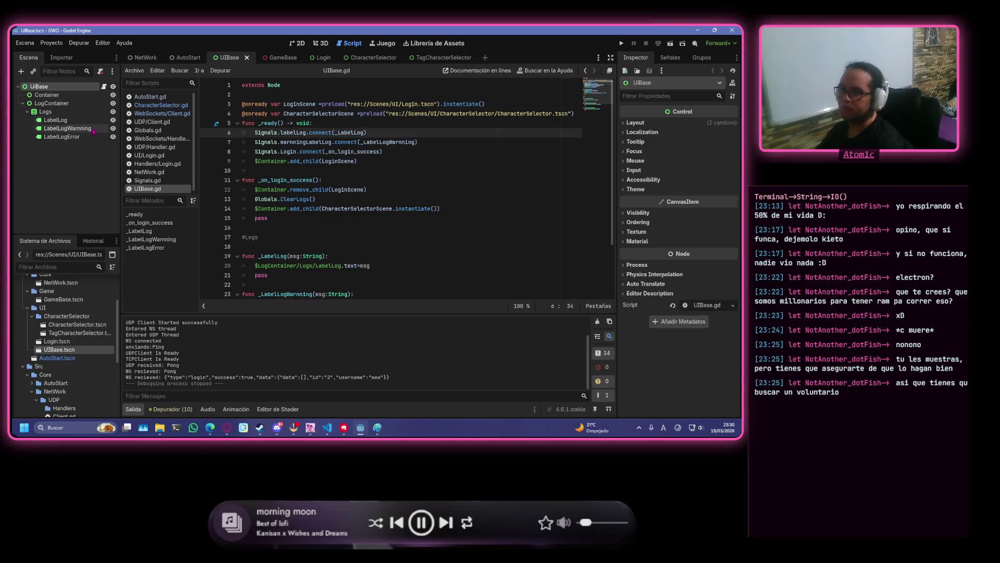
Step: Look over the LoginScene add_child/remove_child handling in UIBase.gd, then switch to Visual Studio Code
{"action": "mouse_move", "coordinate": [364, 211]}
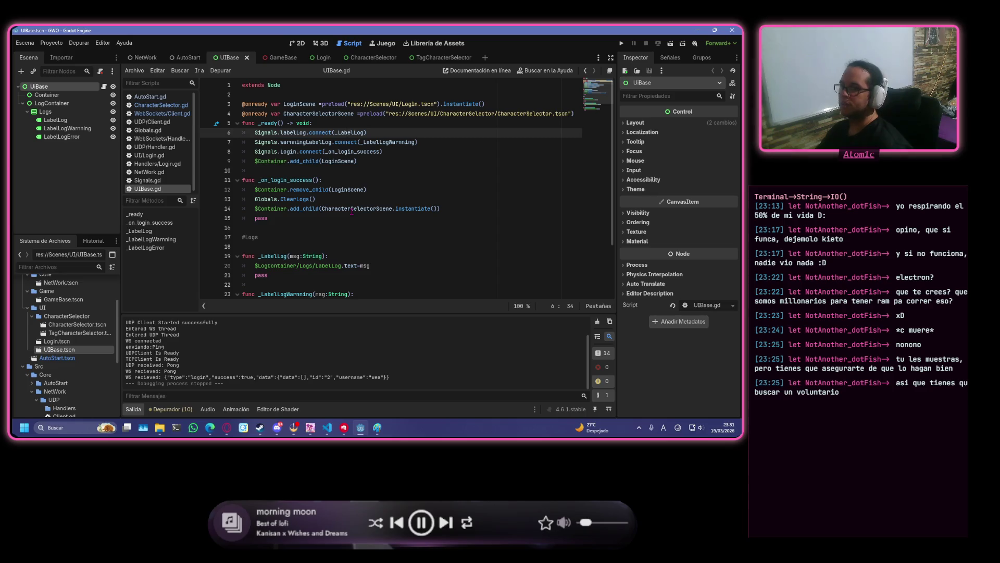
{"action": "mouse_move", "coordinate": [333, 207]}
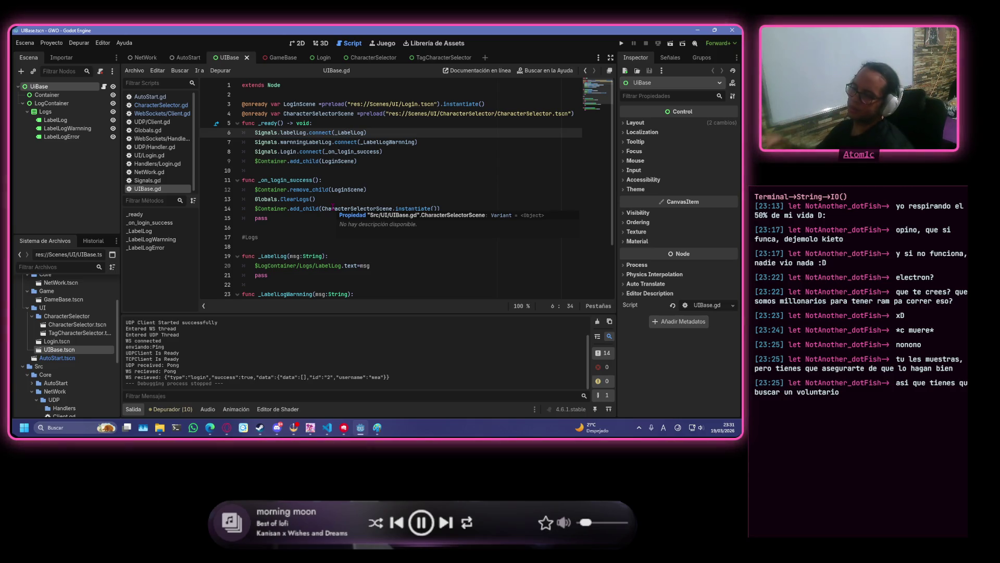
{"action": "left_click", "coordinate": [362, 190]}
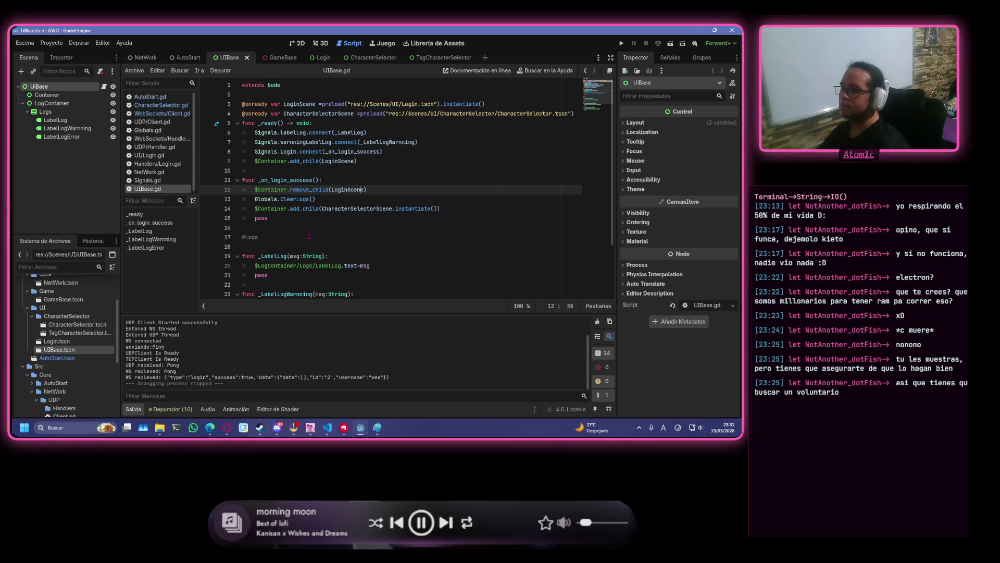
{"action": "mouse_move", "coordinate": [275, 199]}
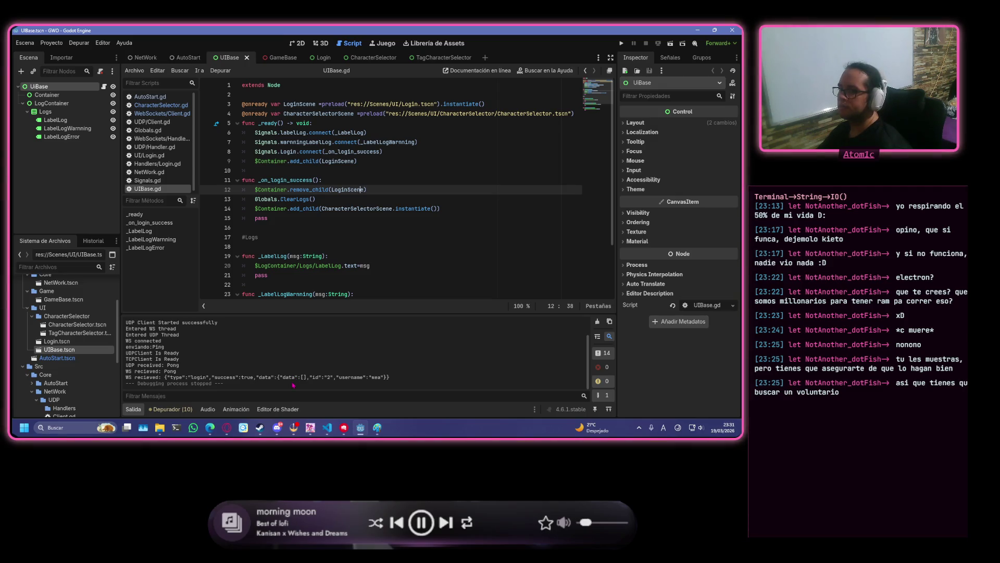
{"action": "left_click", "coordinate": [292, 247]}
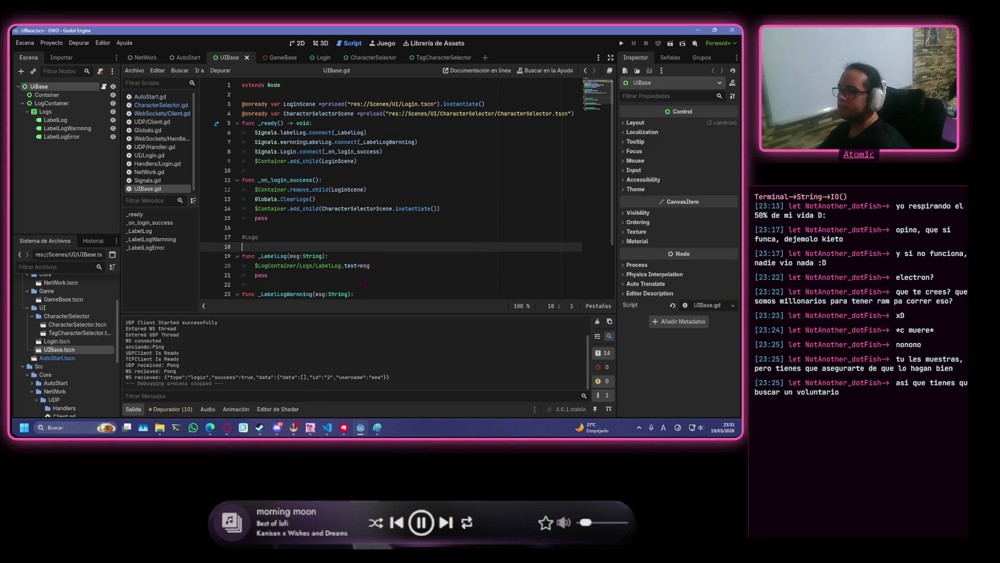
{"action": "mouse_move", "coordinate": [327, 428]}
{"action": "left_click", "coordinate": [326, 383]}
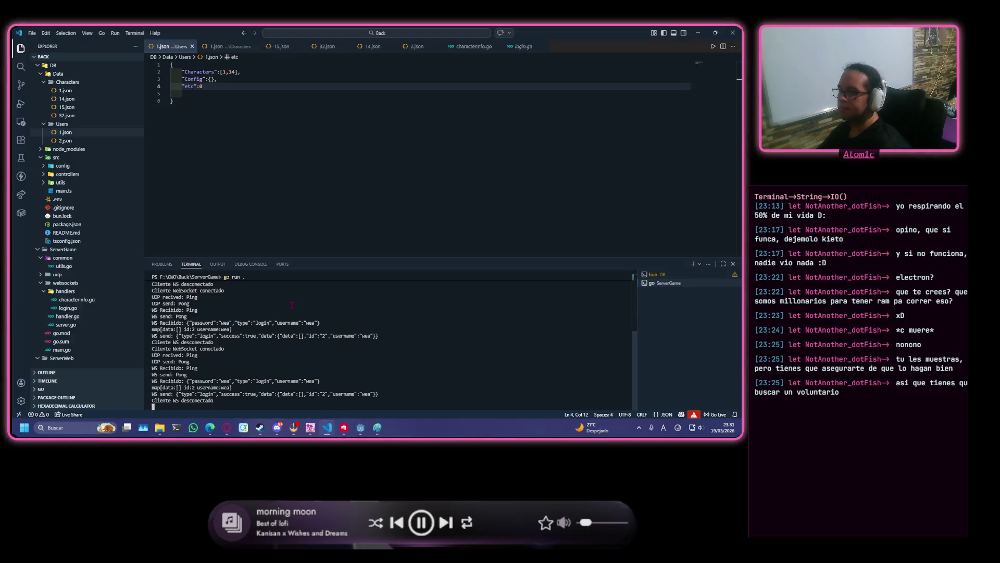
Step: Open utils/jsonLoadUserData.ts, change its path to Data/Users/${id}.json, and save
{"action": "left_click", "coordinate": [662, 277]}
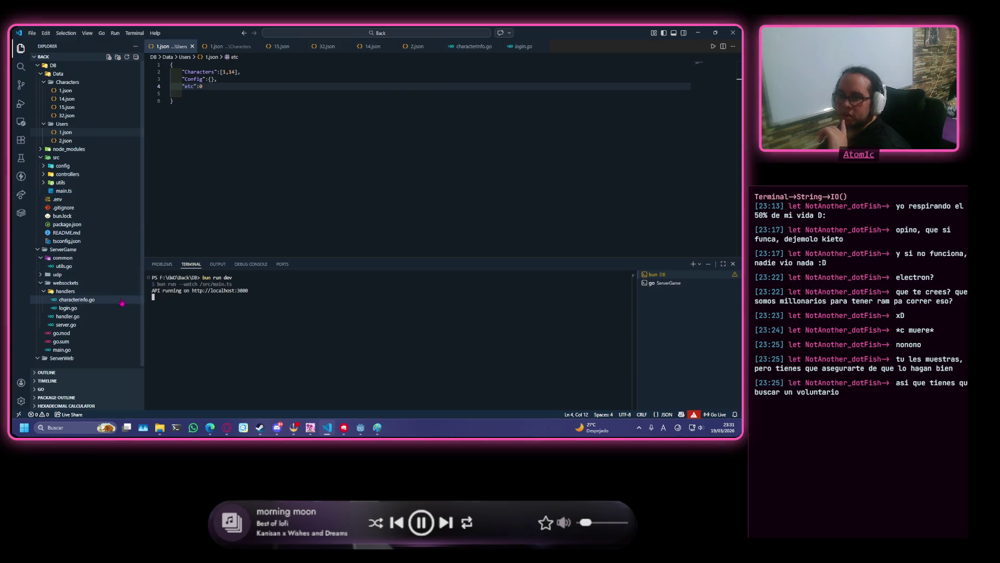
{"action": "left_click", "coordinate": [130, 183]}
{"action": "left_click", "coordinate": [129, 208]}
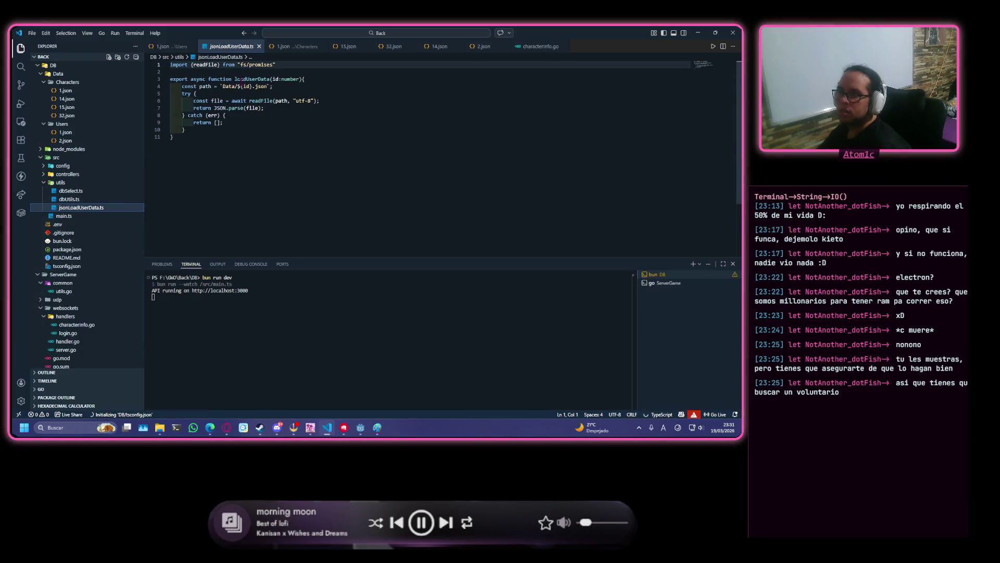
{"action": "left_click", "coordinate": [238, 86]}
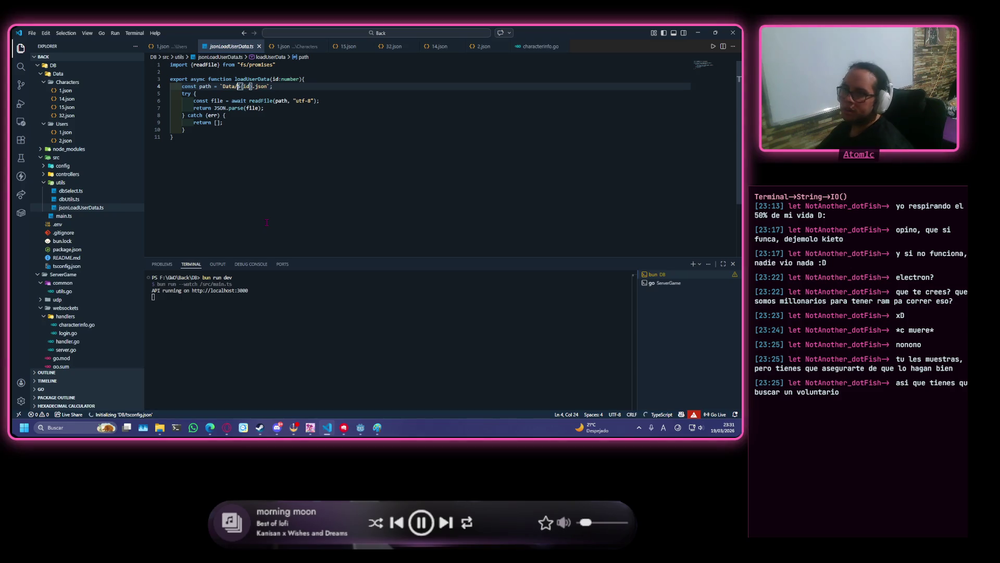
{"action": "type", "text": "Users"}
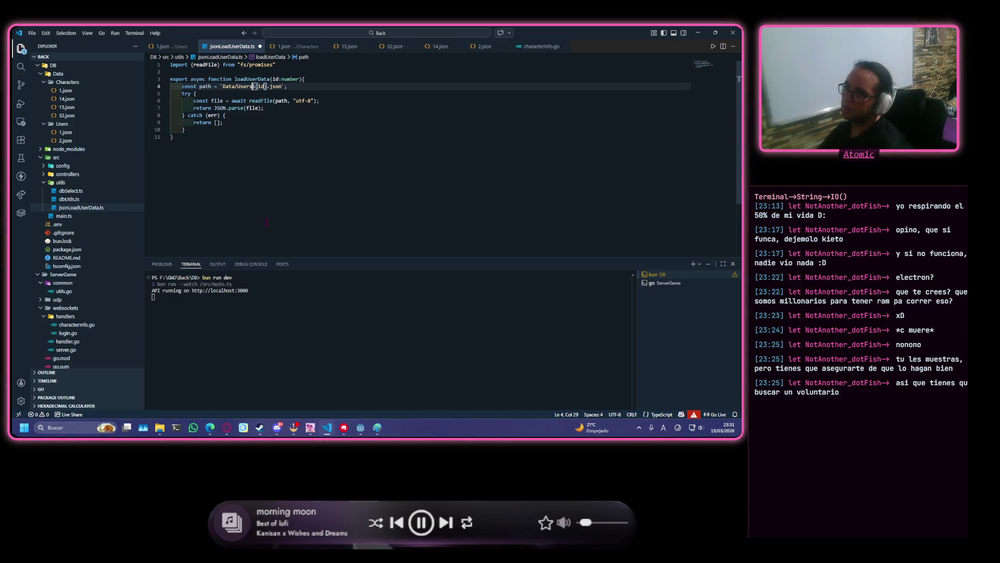
{"action": "type", "text": "/"}
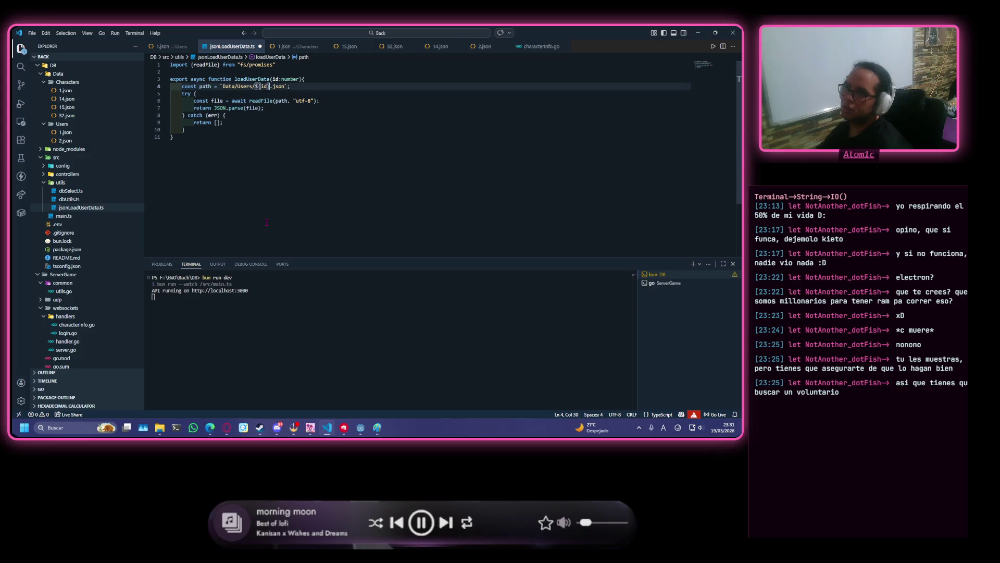
{"action": "left_click", "coordinate": [261, 139]}
{"action": "key", "text": "ctrl+s"}
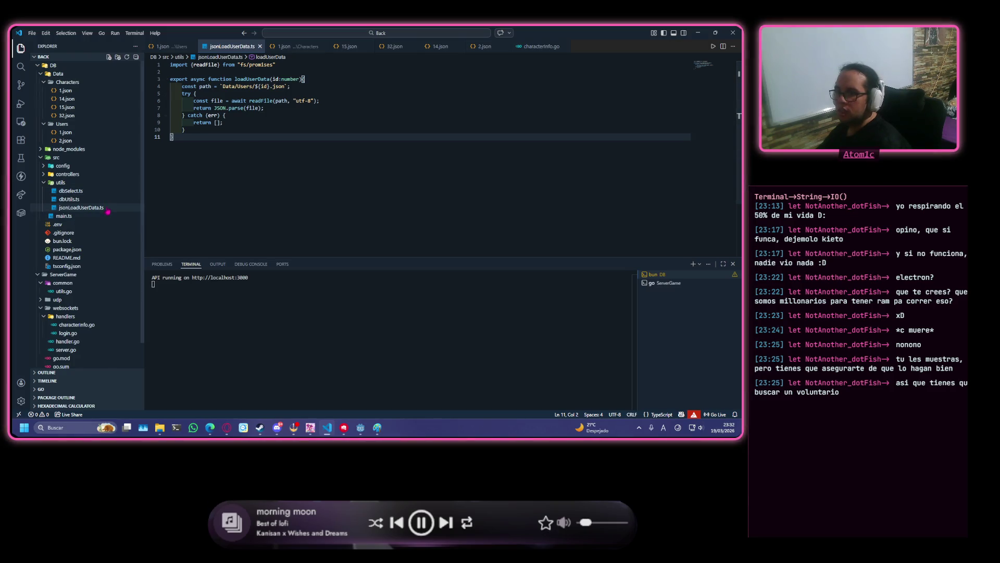
Step: Select the whole jsonLoadUserData.ts code for copying
{"action": "left_click", "coordinate": [130, 208]}
{"action": "key", "text": "ctrl+shift+Home"}
{"action": "key", "text": "ctrl+c"}
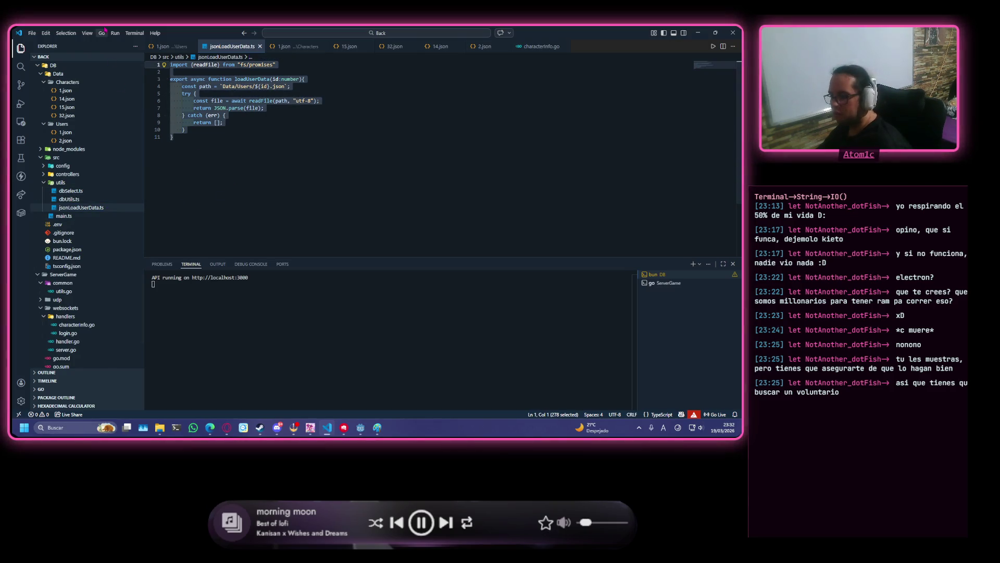
{"action": "double_click", "coordinate": [95, 184]}
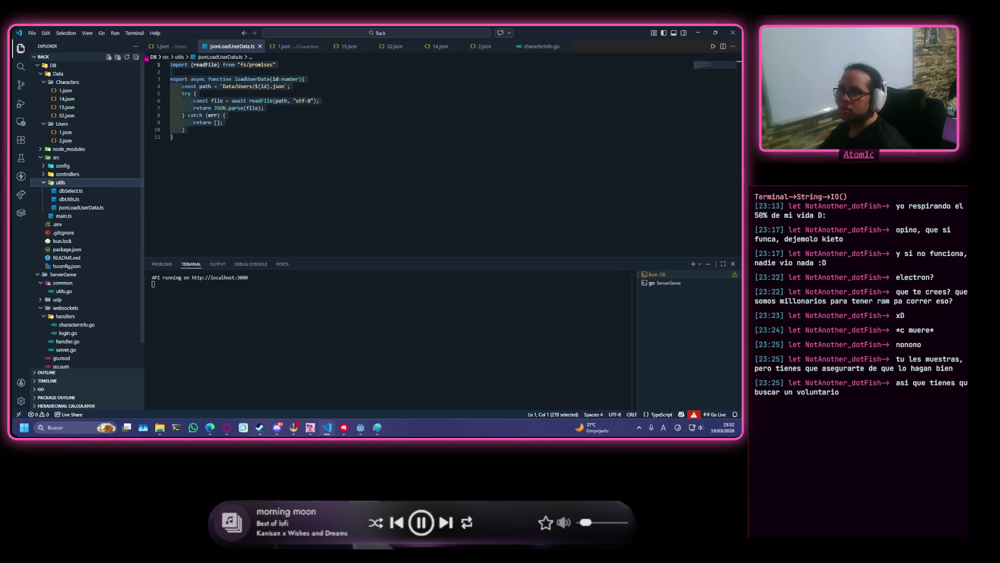
Step: Create utils/jsonLoadCharacterData.ts and paste the copied loadUserData code into it
{"action": "left_click", "coordinate": [108, 57]}
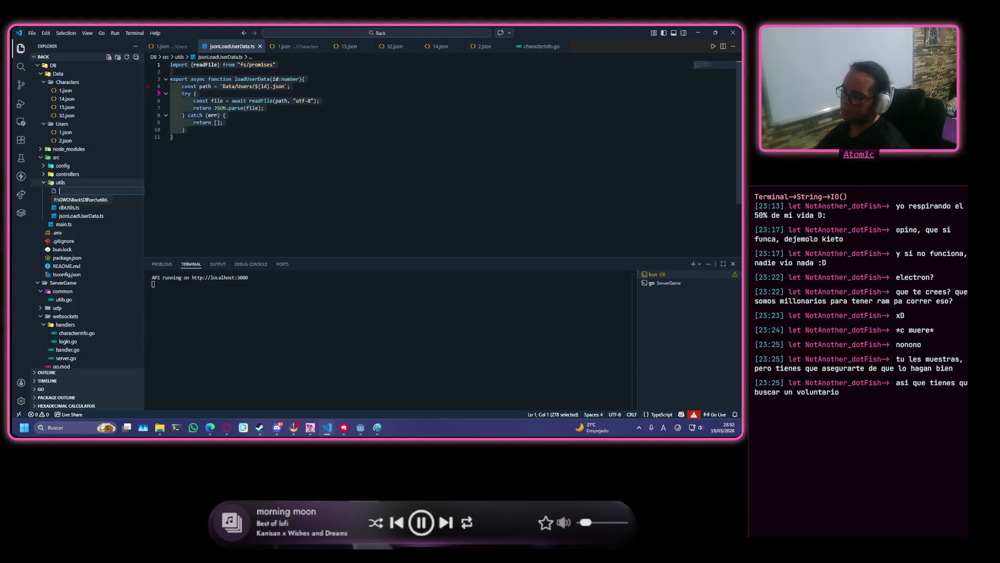
{"action": "type", "text": "jsonLoad"}
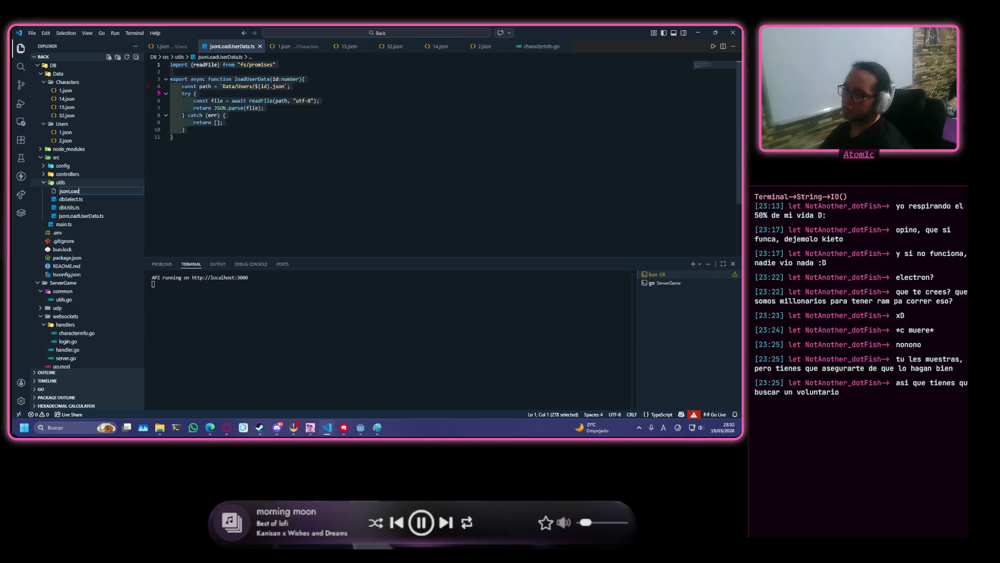
{"action": "type", "text": "terD"}
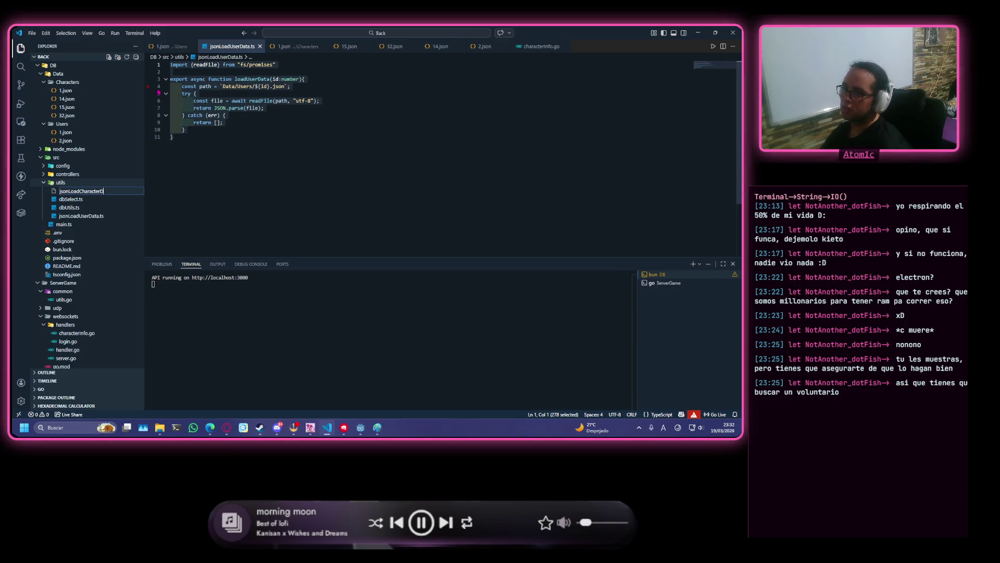
{"action": "type", "text": ".ts"}
{"action": "key", "text": "Return"}
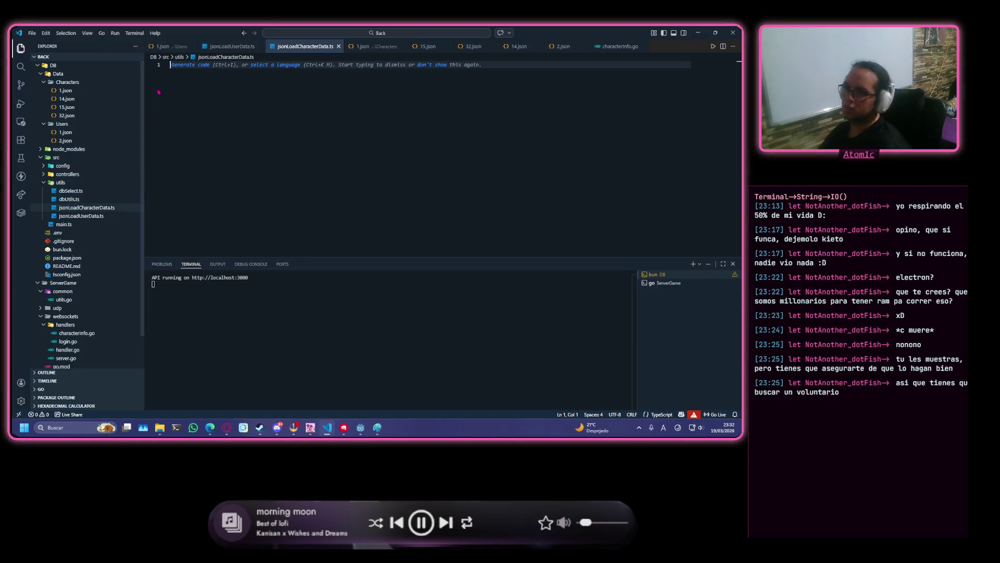
{"action": "key", "text": "ctrl+v"}
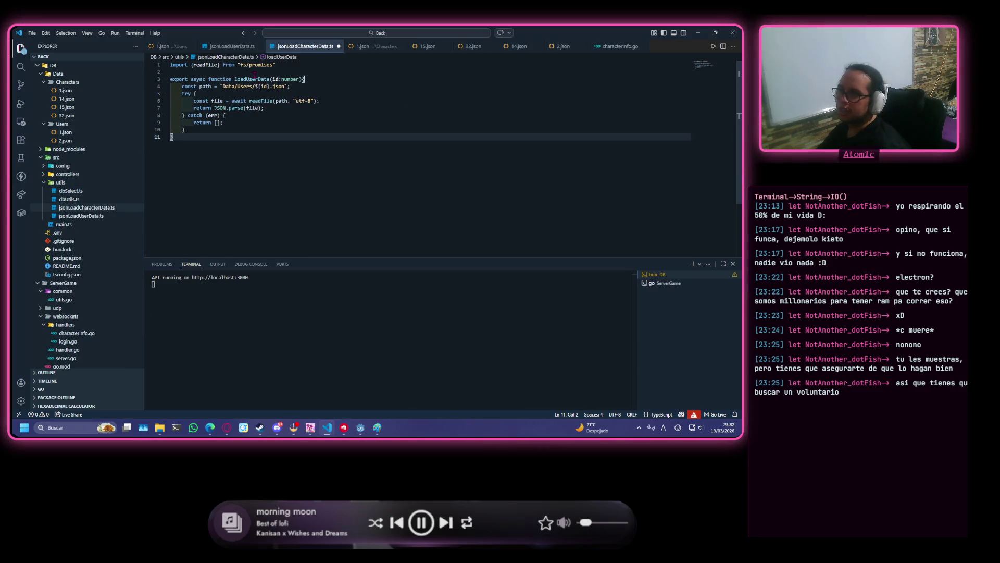
Step: Rename the pasted function to loadCharacterData and save
{"action": "left_click_drag", "start_coordinate": [234, 79], "coordinate": [253, 79]}
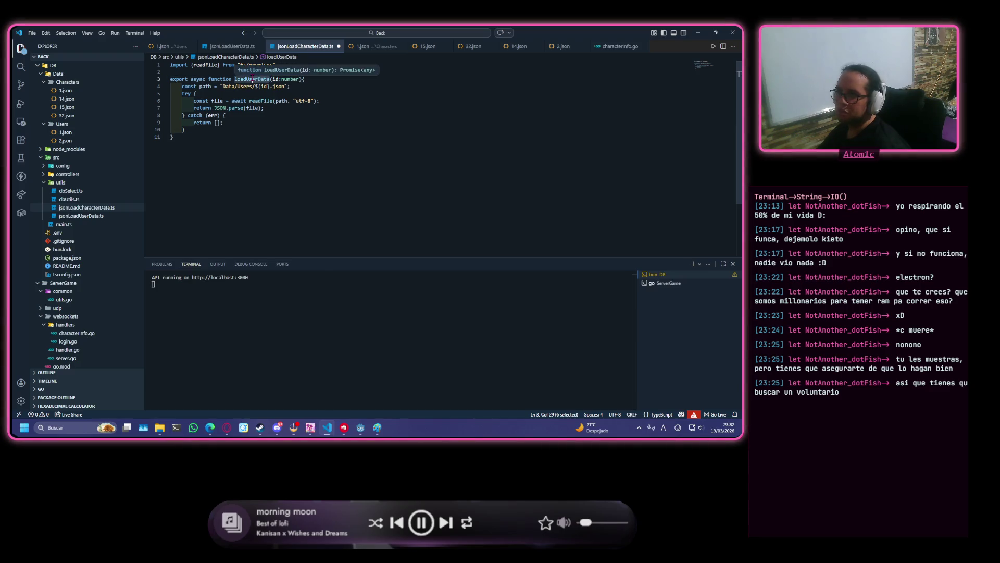
{"action": "key", "text": "BackSpace"}
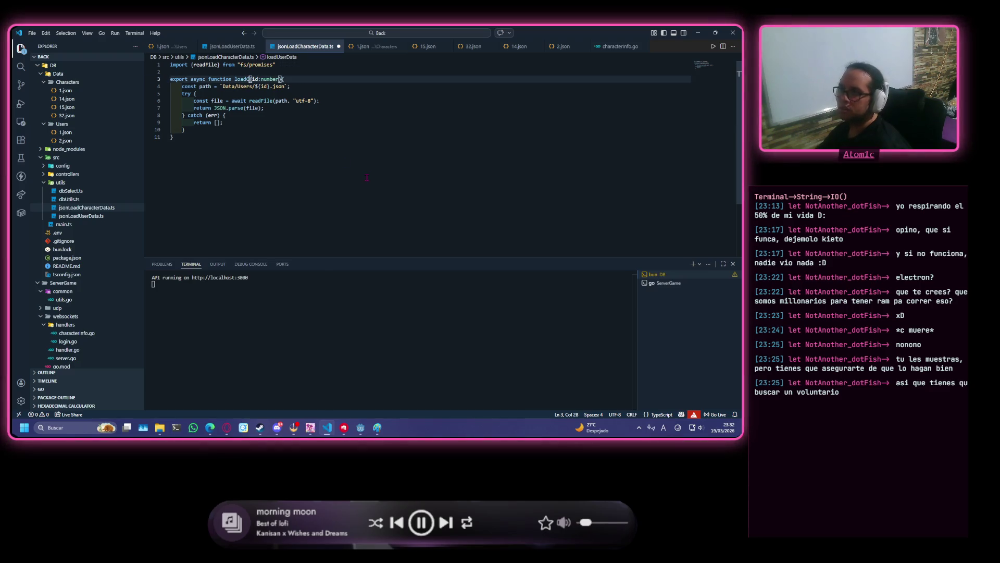
{"action": "type", "text": "haracterDa"}
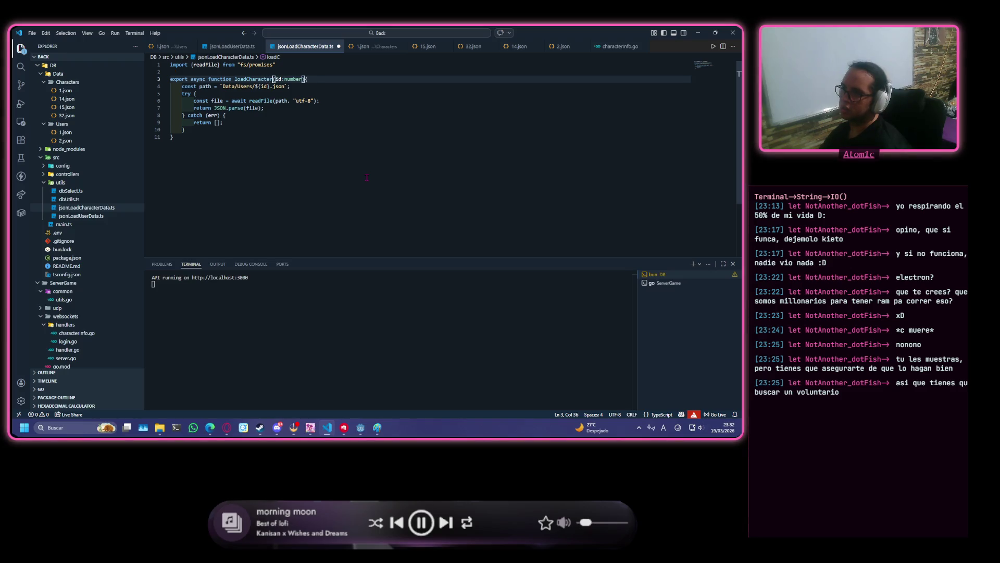
{"action": "type", "text": "ta"}
{"action": "key", "text": "Up"}
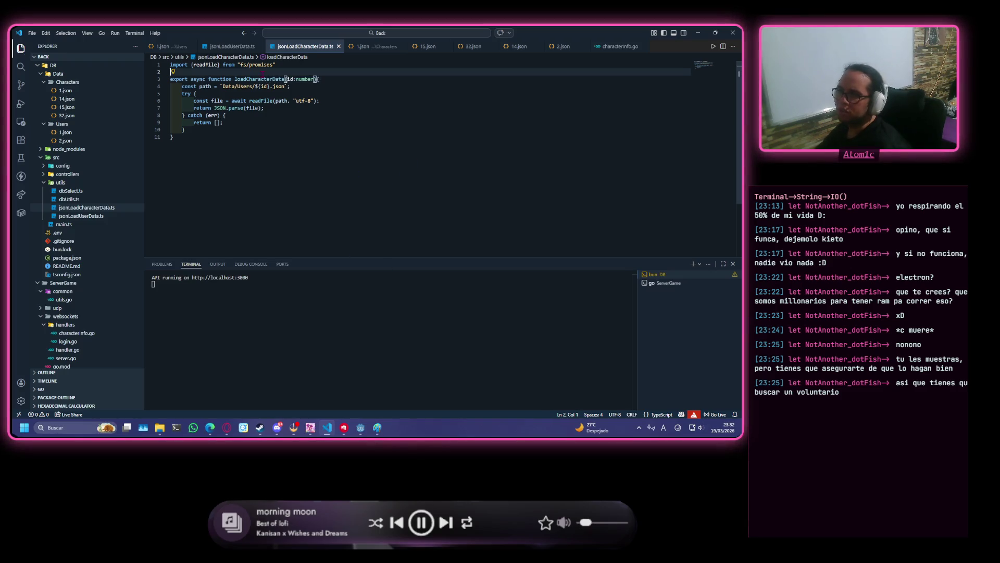
{"action": "key", "text": "ctrl+s"}
Step: Change the file path to Data/Characters/${id}.json and save
{"action": "left_click_drag", "start_coordinate": [251, 86], "coordinate": [237, 86]}
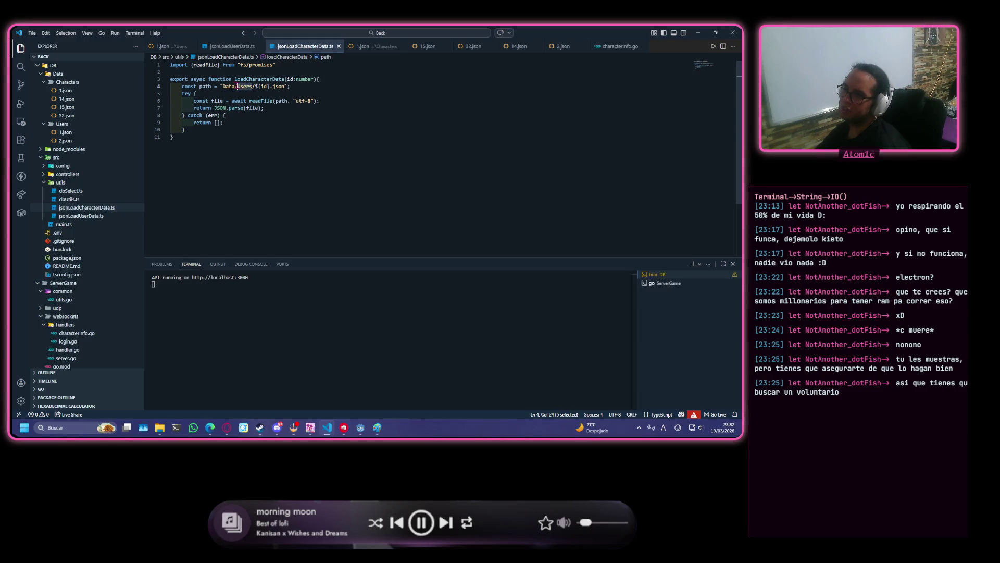
{"action": "type", "text": "C"}
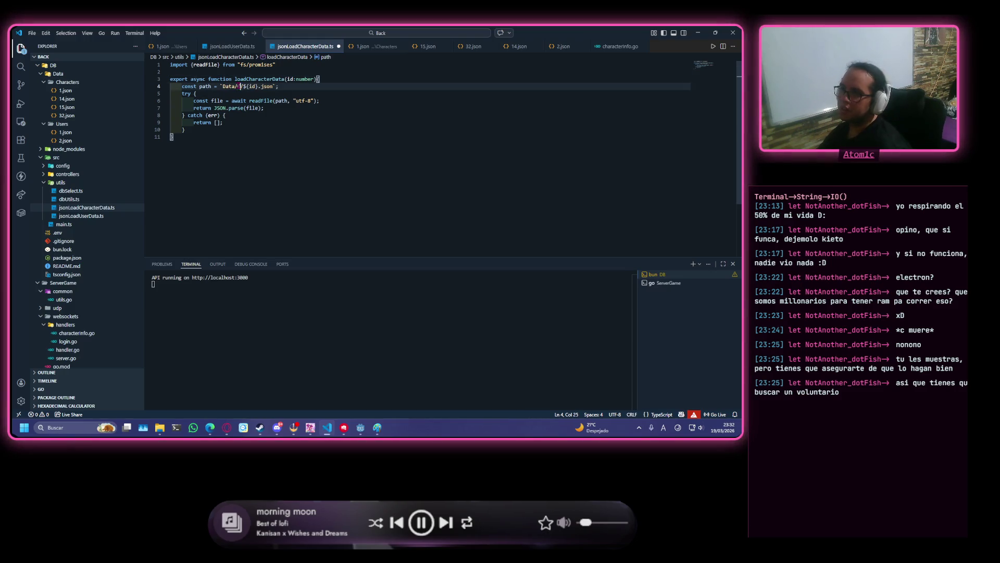
{"action": "type", "text": "harac"}
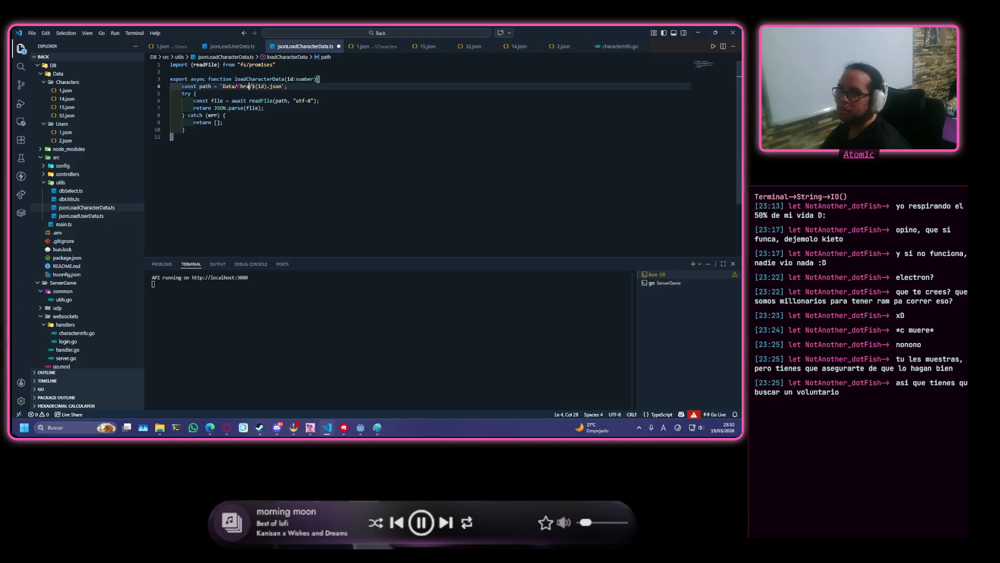
{"action": "type", "text": "ters"}
{"action": "left_click", "coordinate": [173, 137]}
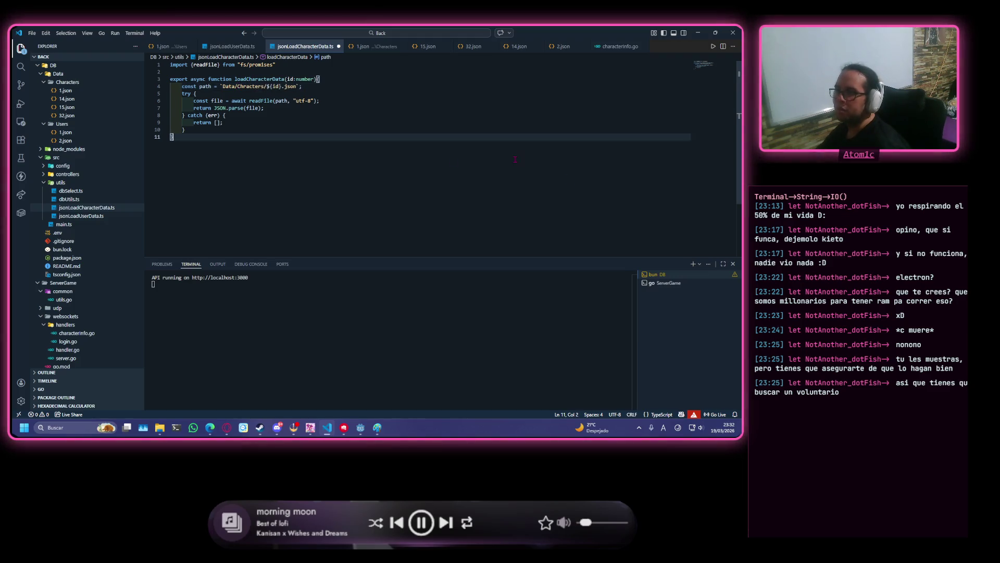
{"action": "key", "text": "ctrl+s"}
{"action": "left_click", "coordinate": [244, 87]}
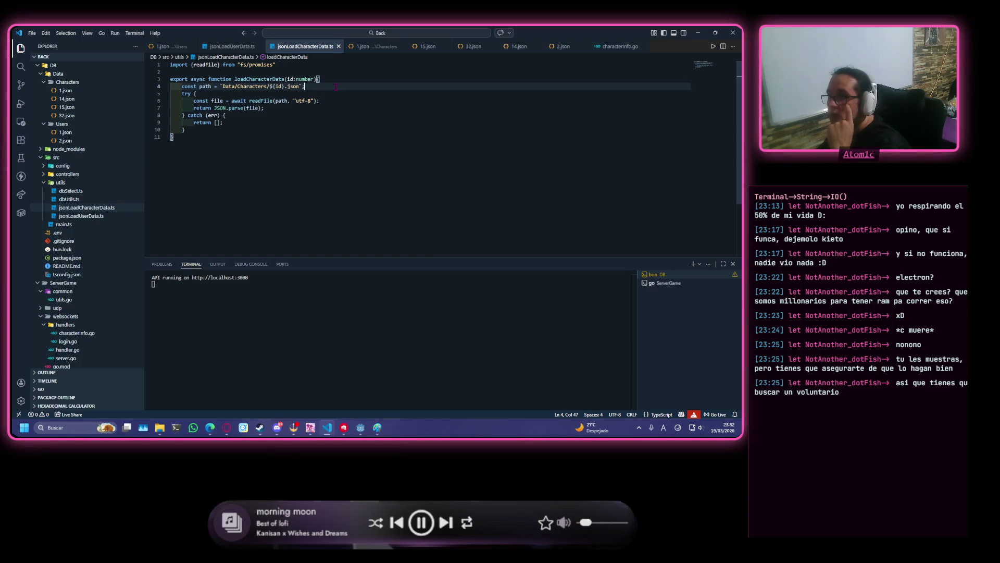
{"action": "left_click", "coordinate": [352, 80]}
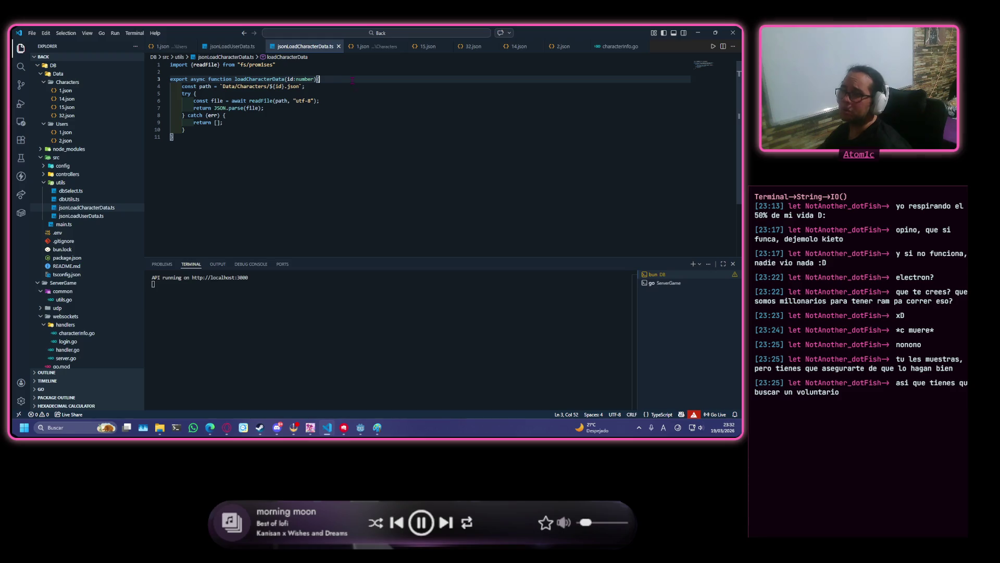
{"action": "left_click", "coordinate": [311, 124]}
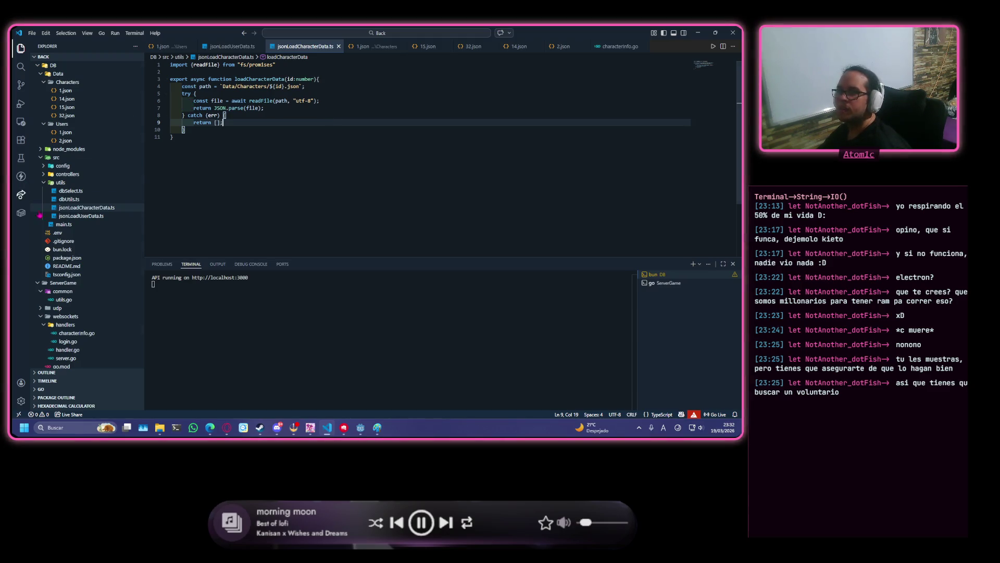
Step: Review jsonLoadUserData.ts's try block and return, then open main.ts
{"action": "left_click", "coordinate": [91, 218]}
{"action": "left_click", "coordinate": [229, 93]}
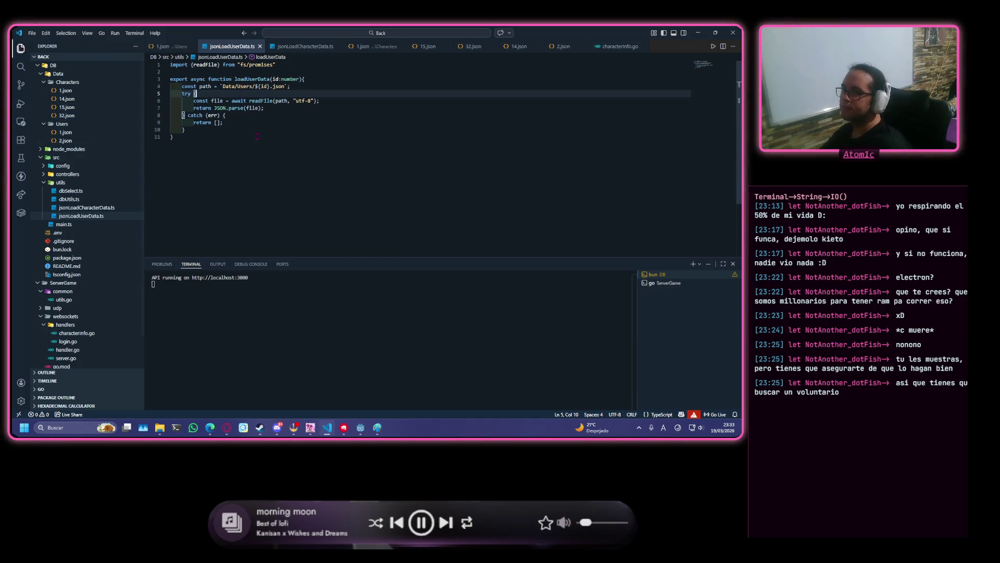
{"action": "left_click", "coordinate": [231, 167]}
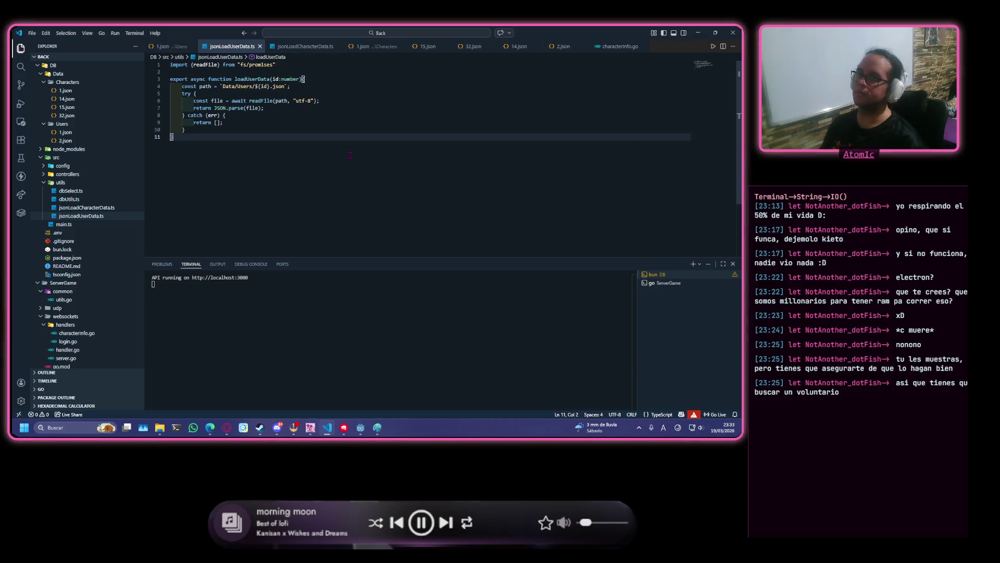
{"action": "left_click", "coordinate": [326, 129]}
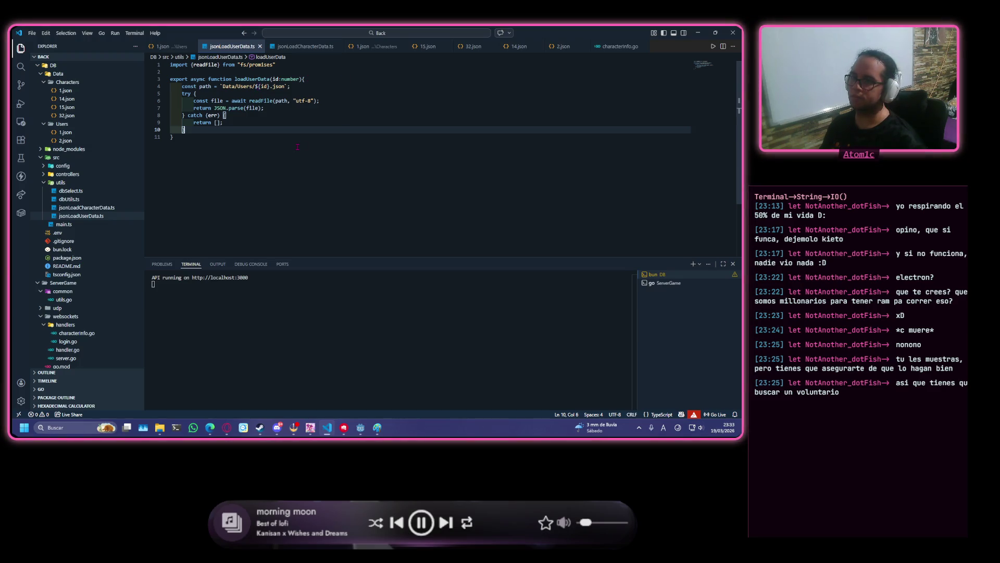
{"action": "key", "text": "Down"}
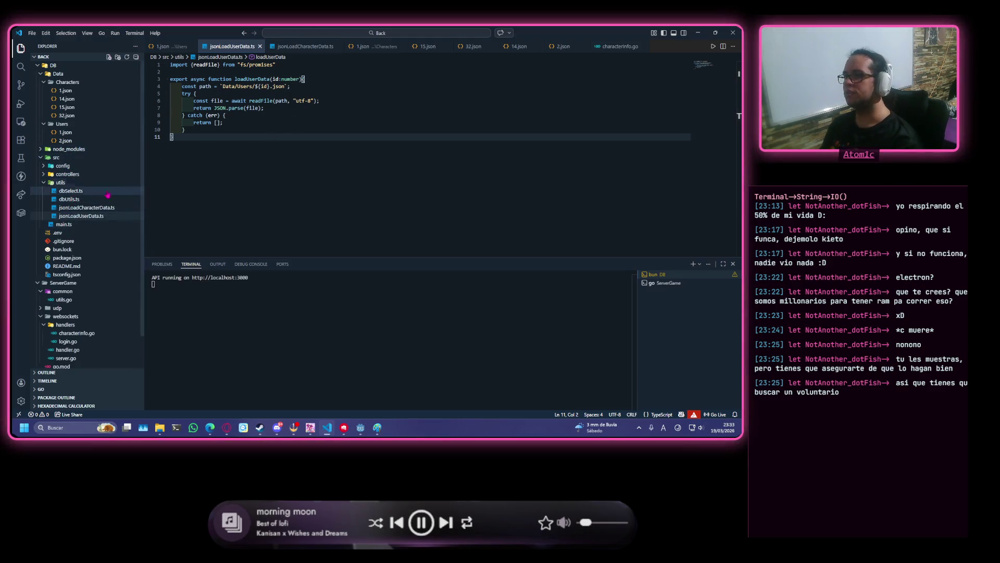
{"action": "left_click", "coordinate": [108, 225]}
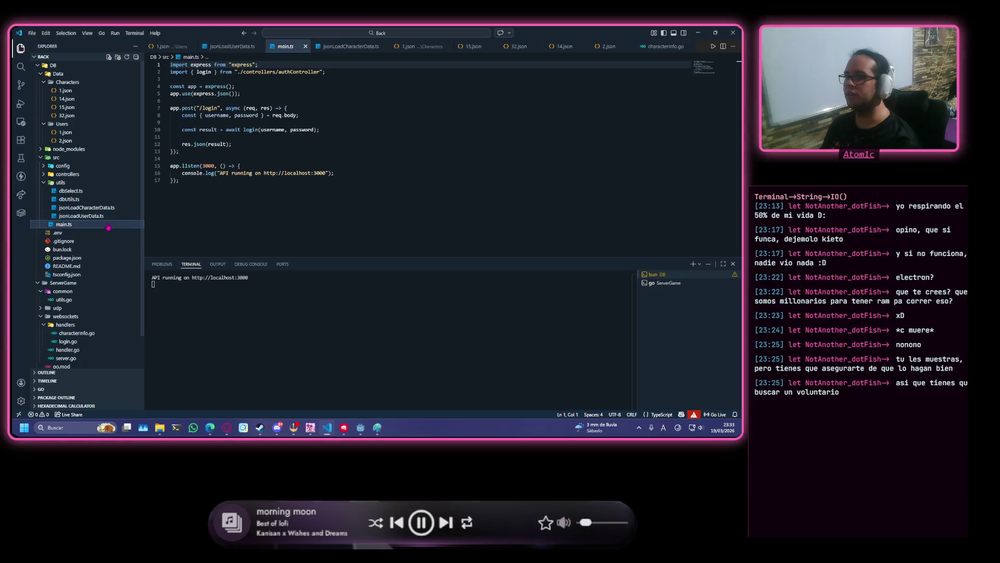
Step: Browse the controllers and config folders, peek at authController.ts, and discard an unfinished new file
{"action": "left_click", "coordinate": [112, 174]}
{"action": "left_click", "coordinate": [114, 167]}
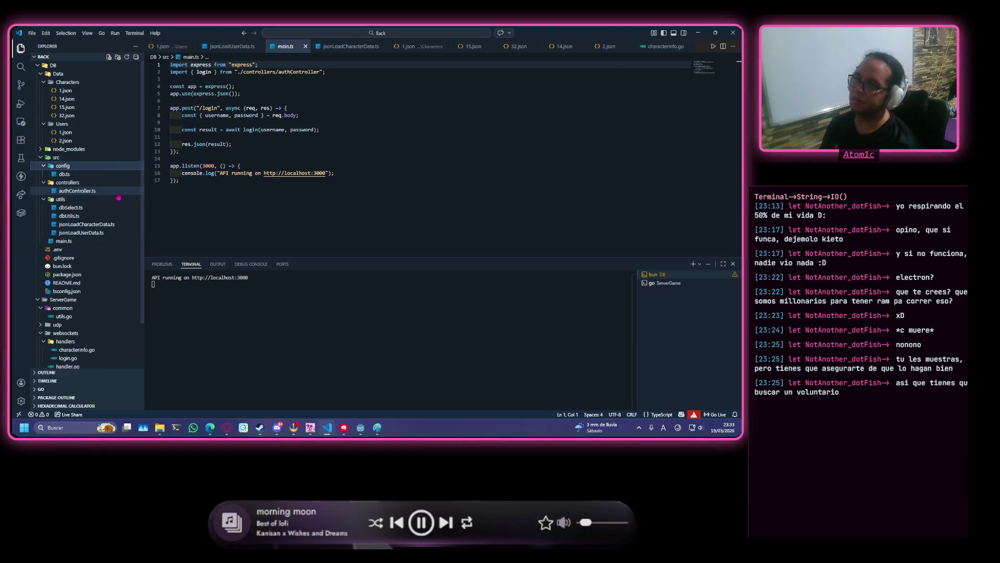
{"action": "left_click", "coordinate": [119, 190]}
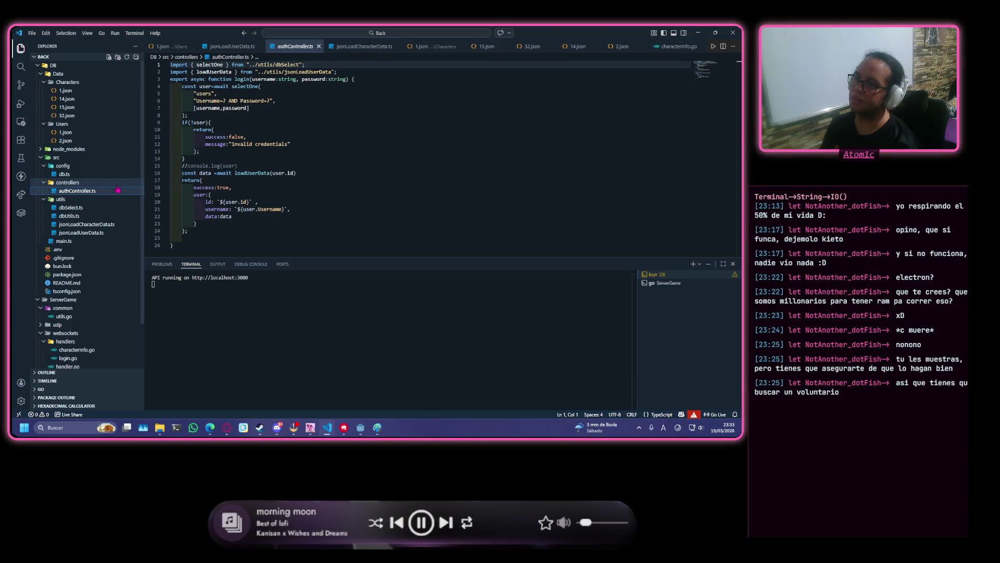
{"action": "left_click", "coordinate": [118, 183]}
{"action": "left_click", "coordinate": [118, 190]}
{"action": "left_click", "coordinate": [119, 183]}
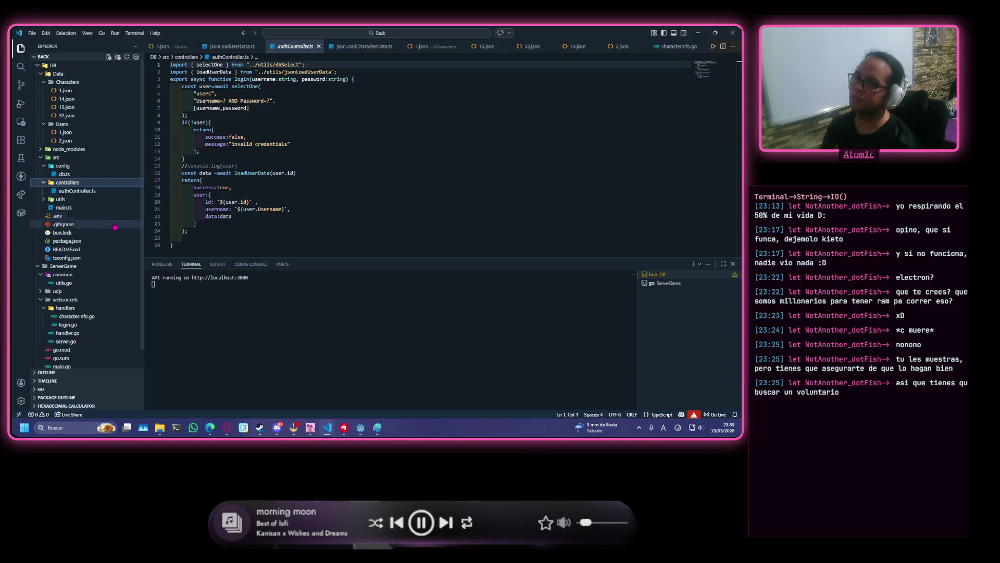
{"action": "left_click", "coordinate": [109, 56]}
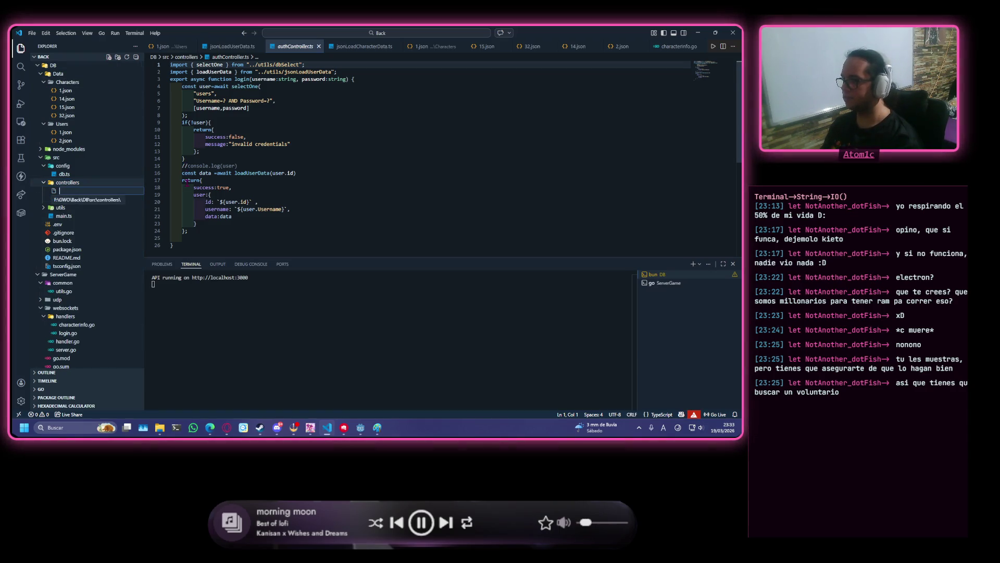
{"action": "type", "text": "c"}
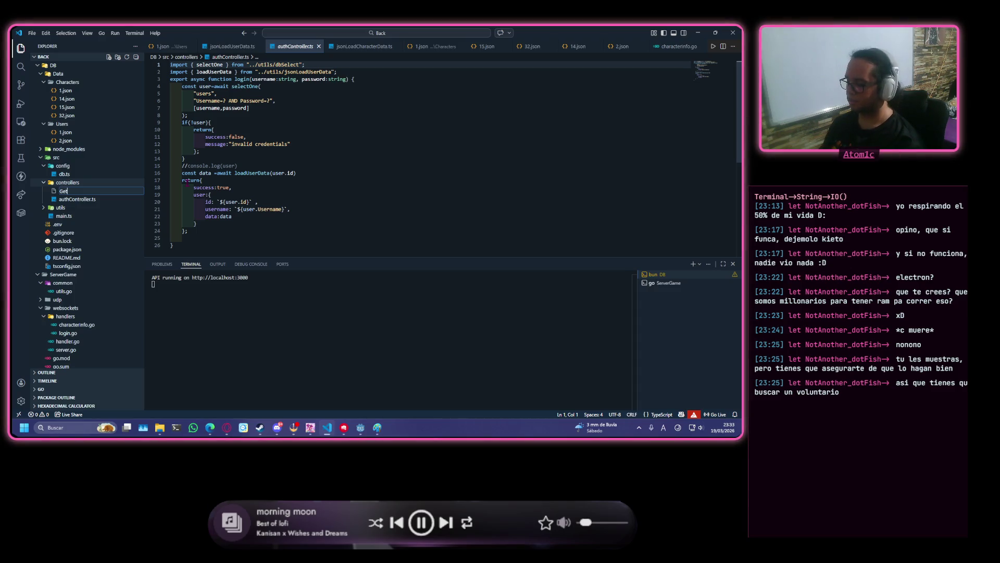
{"action": "key", "text": "BackSpace"}
{"action": "type", "text": "getCharac"}
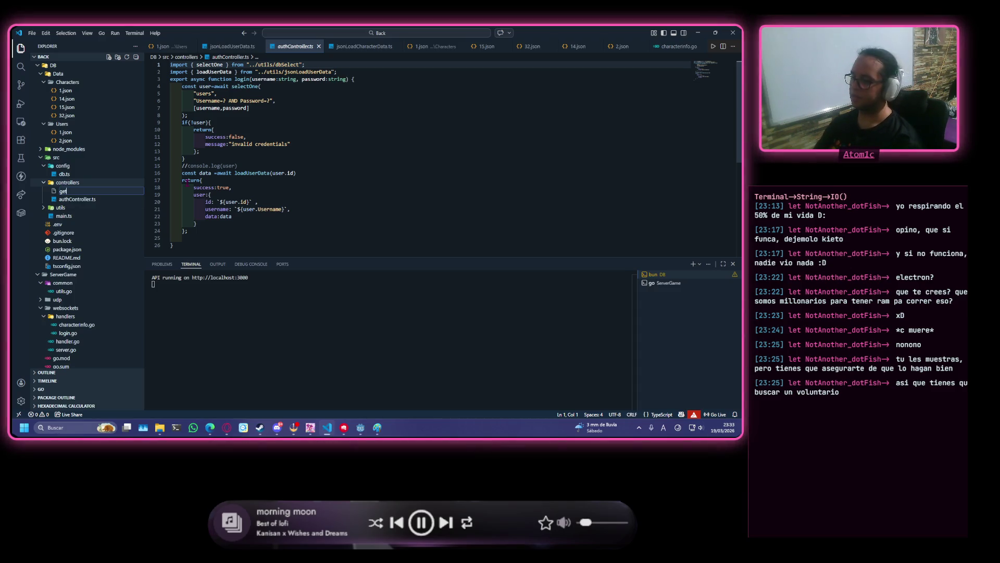
{"action": "type", "text": "t"}
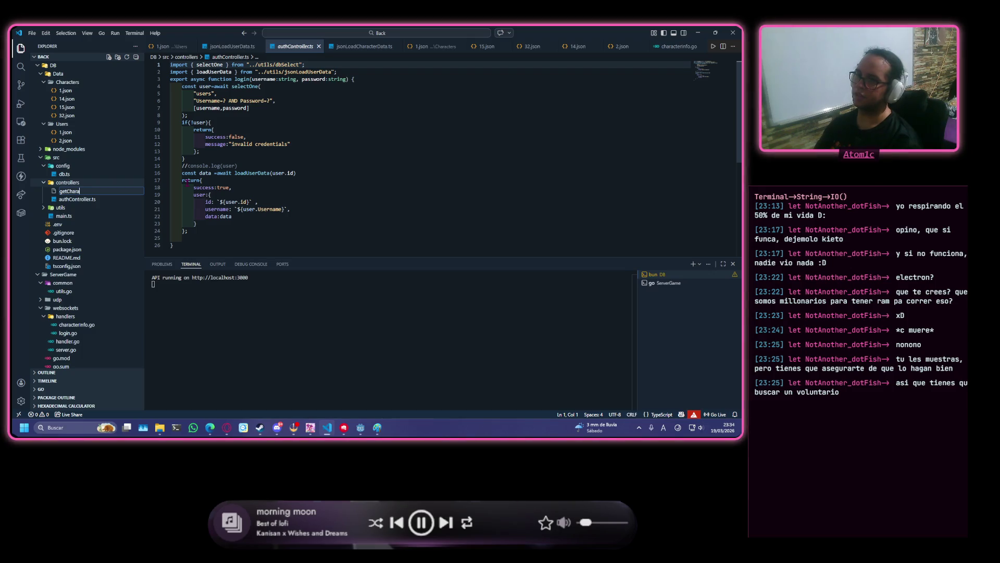
{"action": "type", "text": "er"}
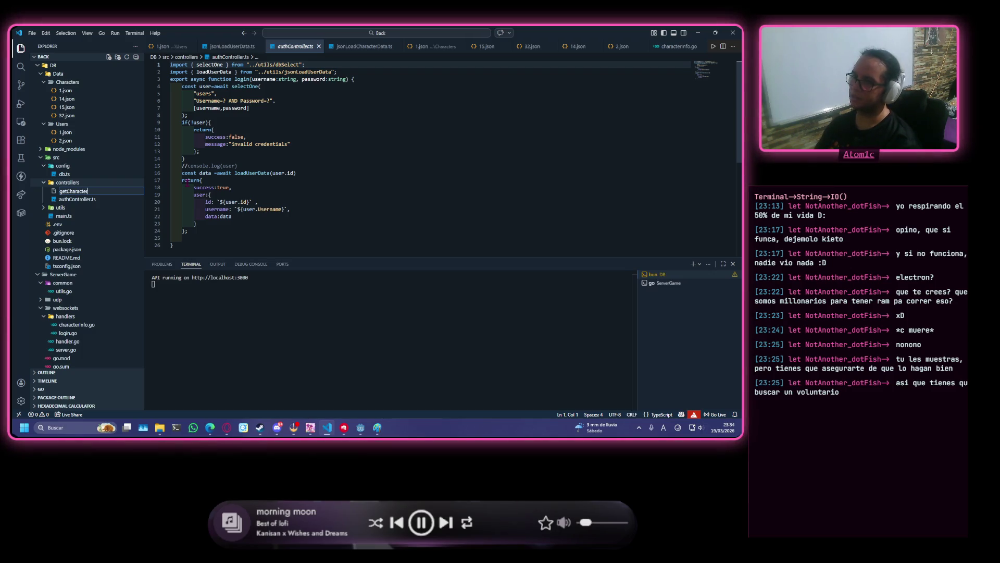
{"action": "key", "text": "BackSpace"}
{"action": "key", "text": "BackSpace"}
{"action": "key", "text": "BackSpace"}
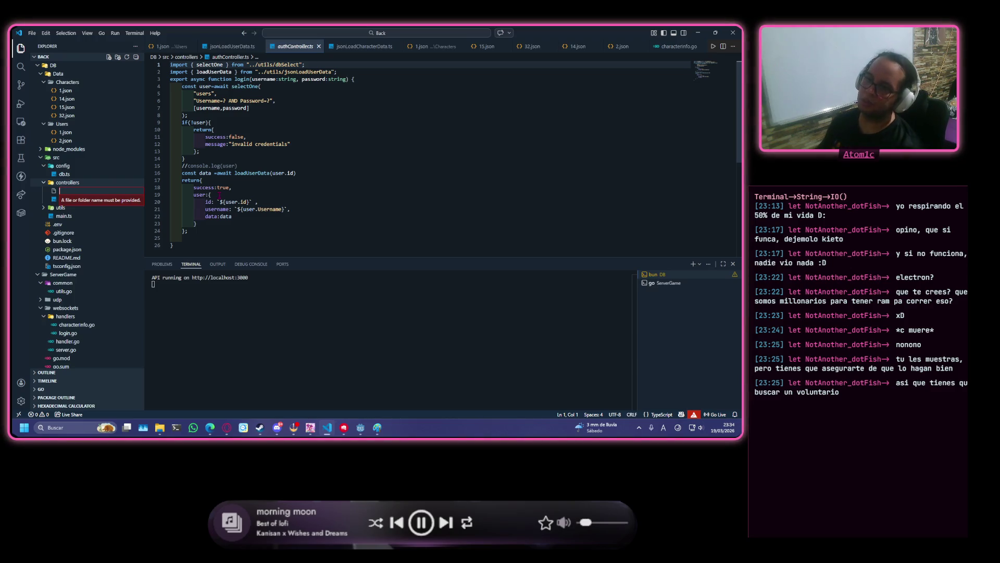
{"action": "left_click", "coordinate": [333, 172]}
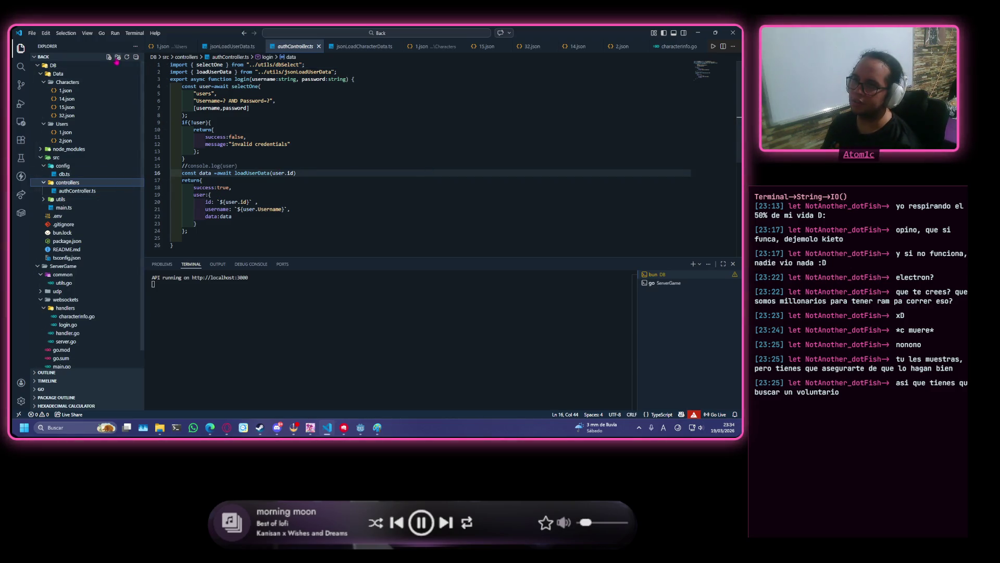
Step: Create a Character folder inside controllers
{"action": "left_click", "coordinate": [118, 58]}
{"action": "type", "text": "Charac"}
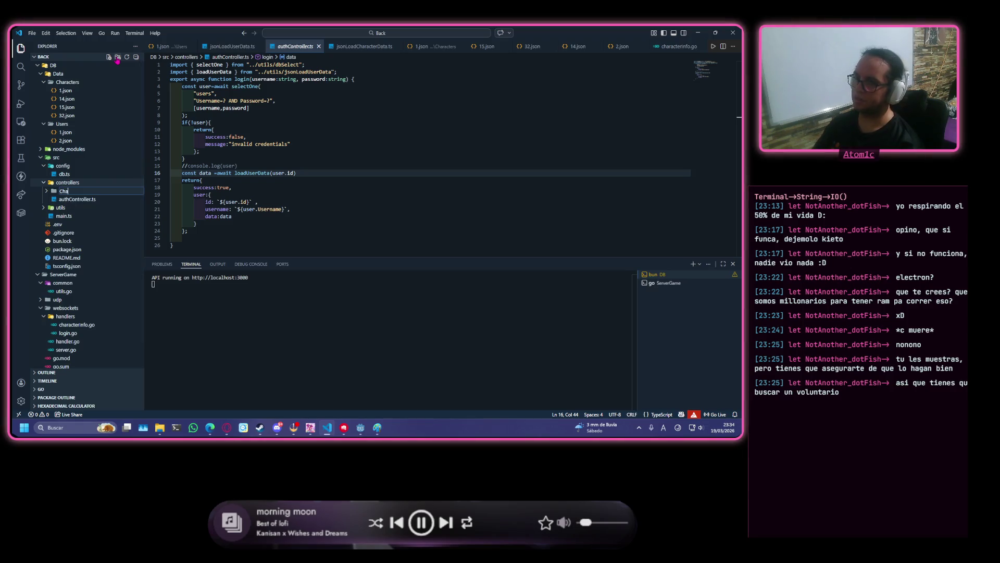
{"action": "type", "text": "ter"}
{"action": "key", "text": "Return"}
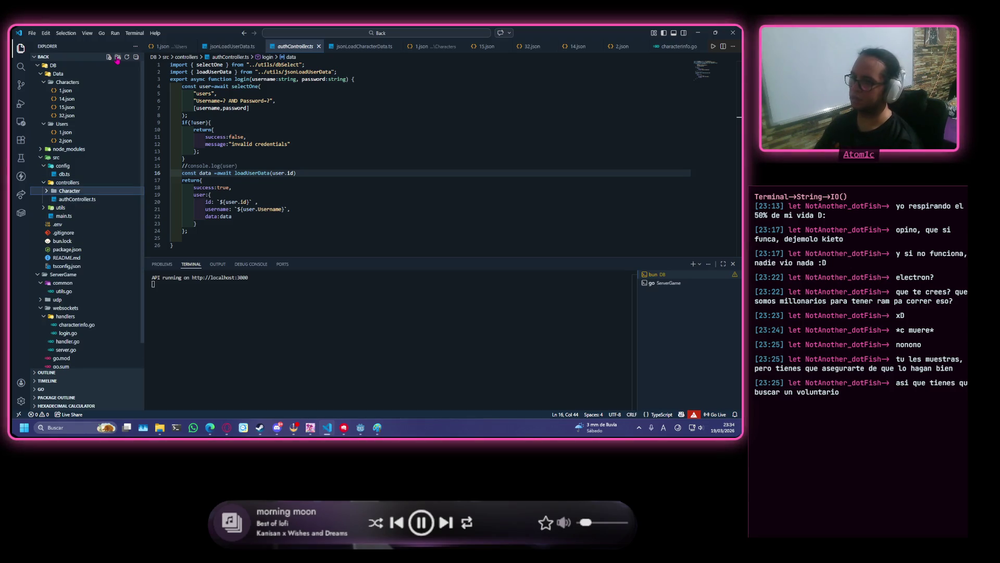
Step: Add empty files GetCharacterInfo.ts and SetCharacterInfo.ts to Character, then open GetCharacterInfo.ts
{"action": "left_click", "coordinate": [109, 57]}
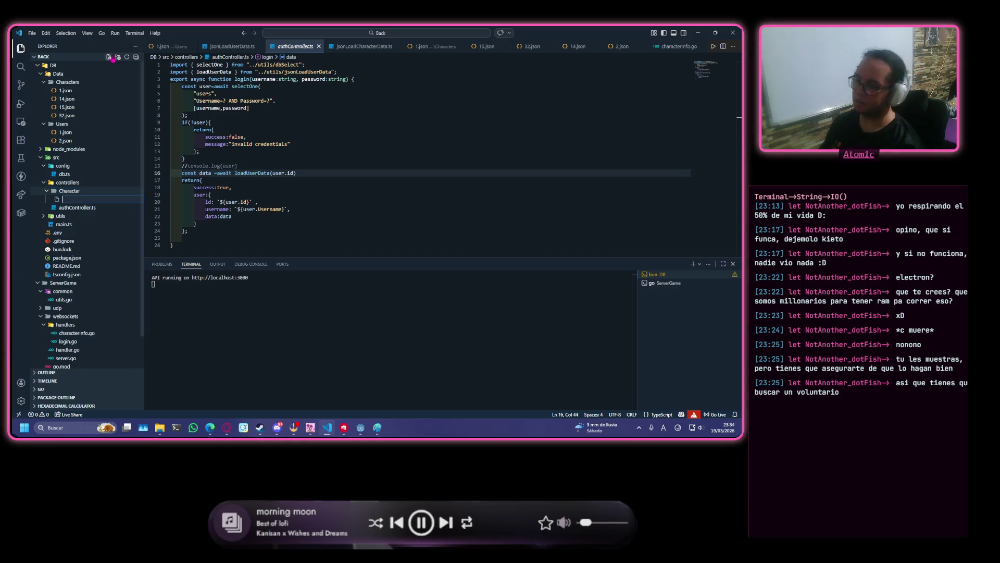
{"action": "type", "text": "Get"}
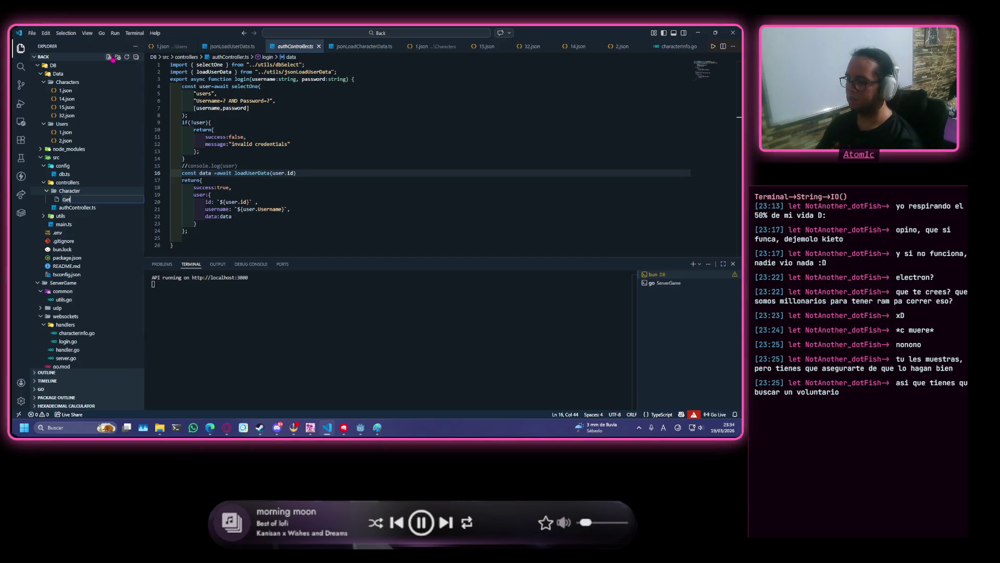
{"action": "type", "text": "ract"}
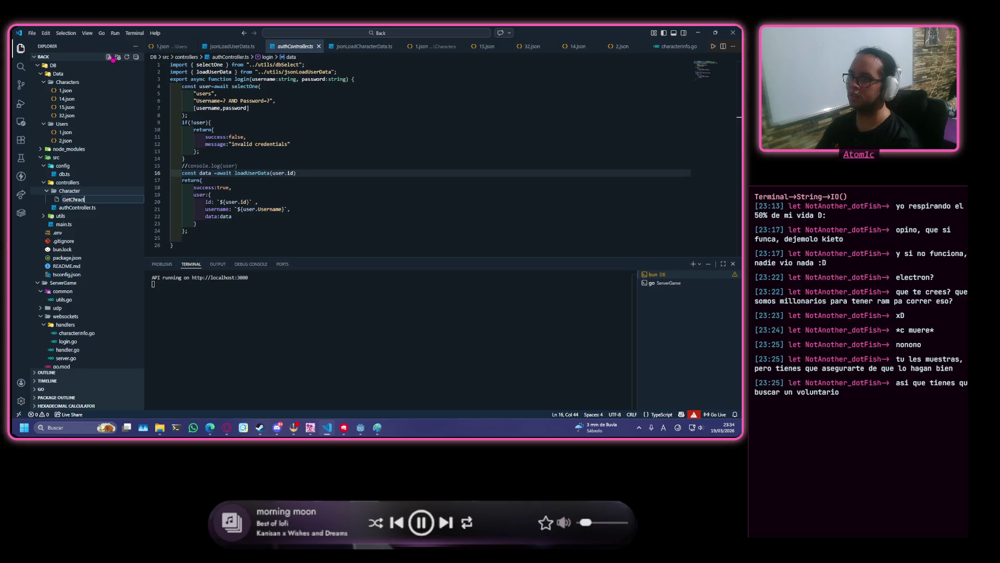
{"action": "type", "text": "ra"}
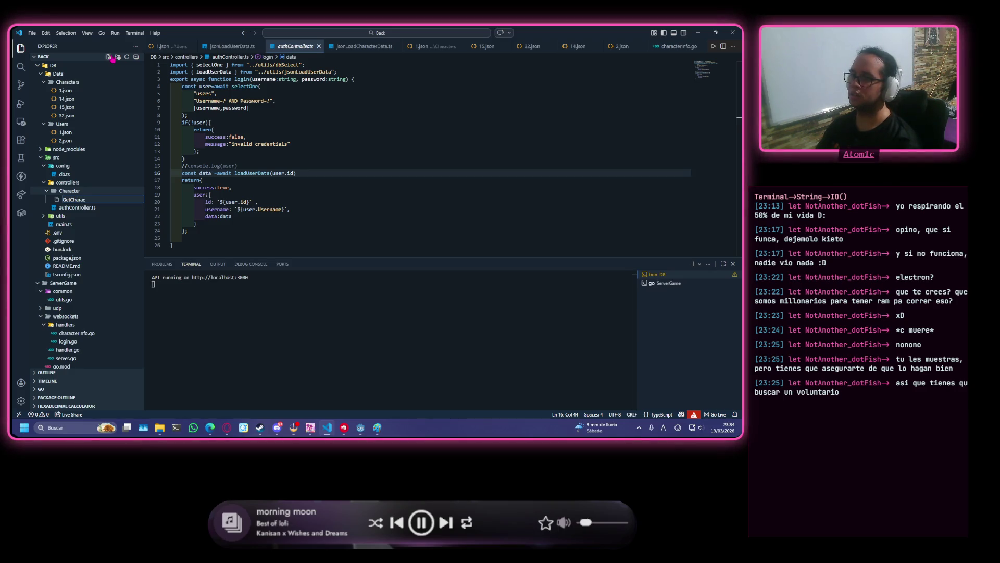
{"action": "type", "text": "Inf"}
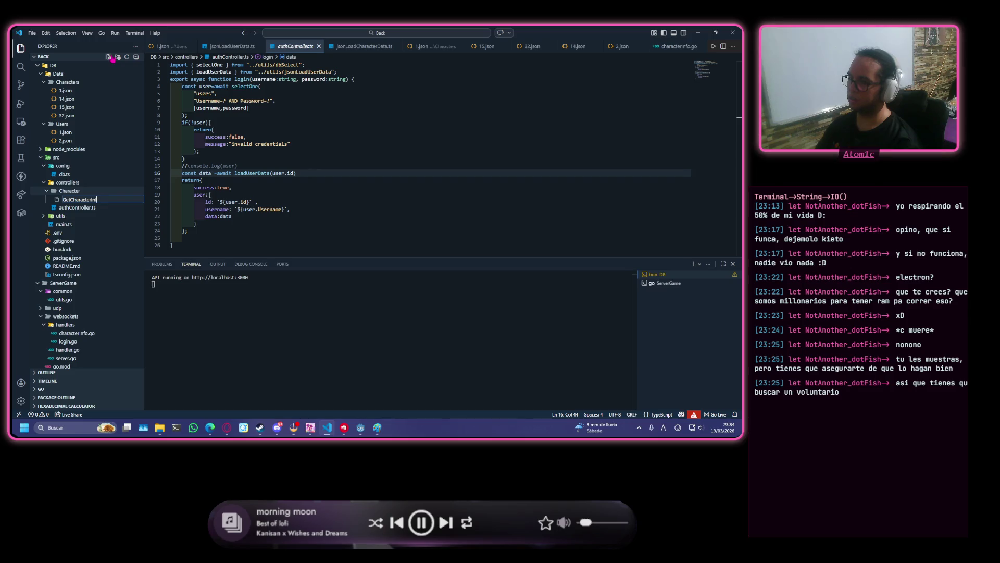
{"action": "type", "text": ".ts"}
{"action": "key", "text": "Return"}
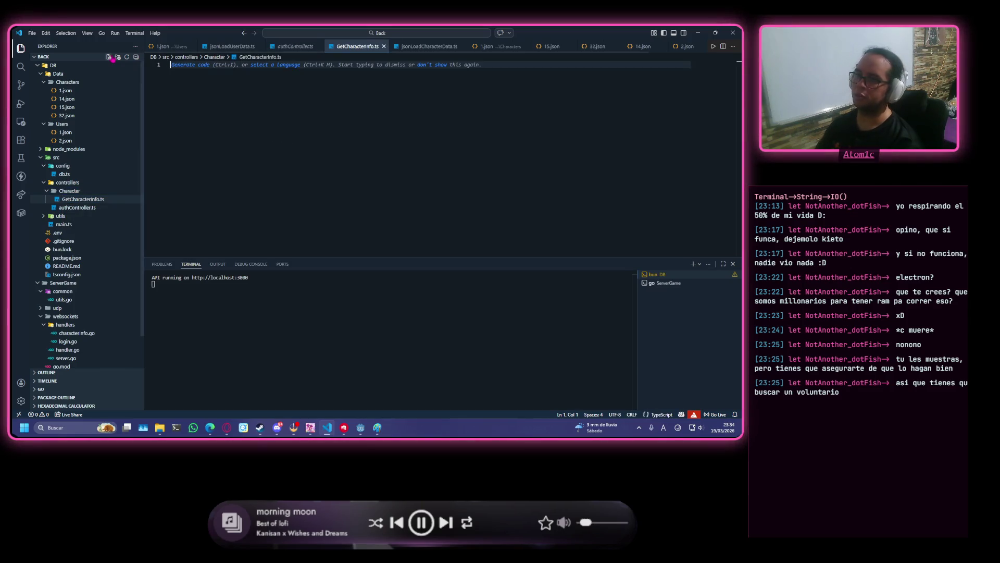
{"action": "left_click", "coordinate": [111, 59]}
{"action": "type", "text": "Set"}
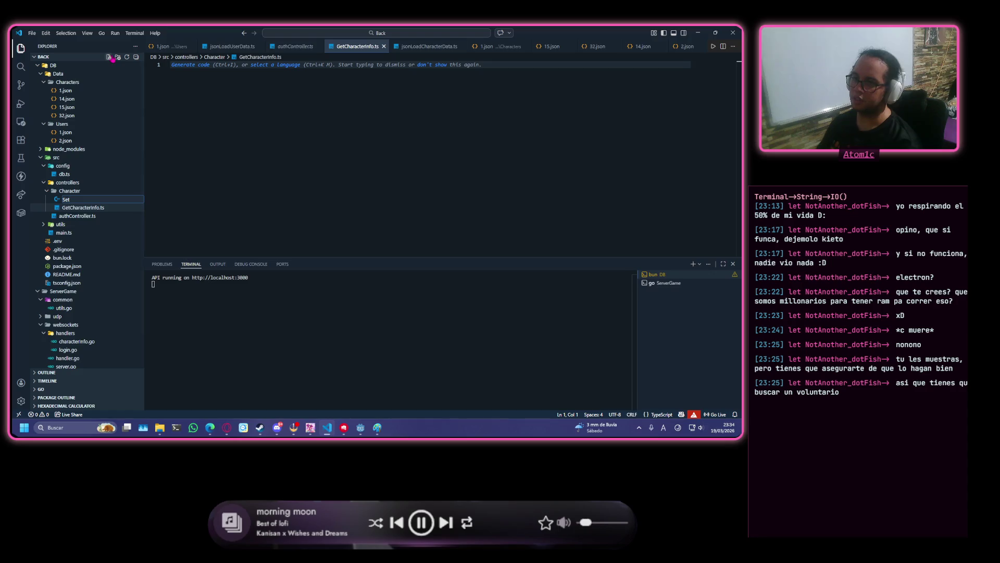
{"action": "type", "text": "haracter"}
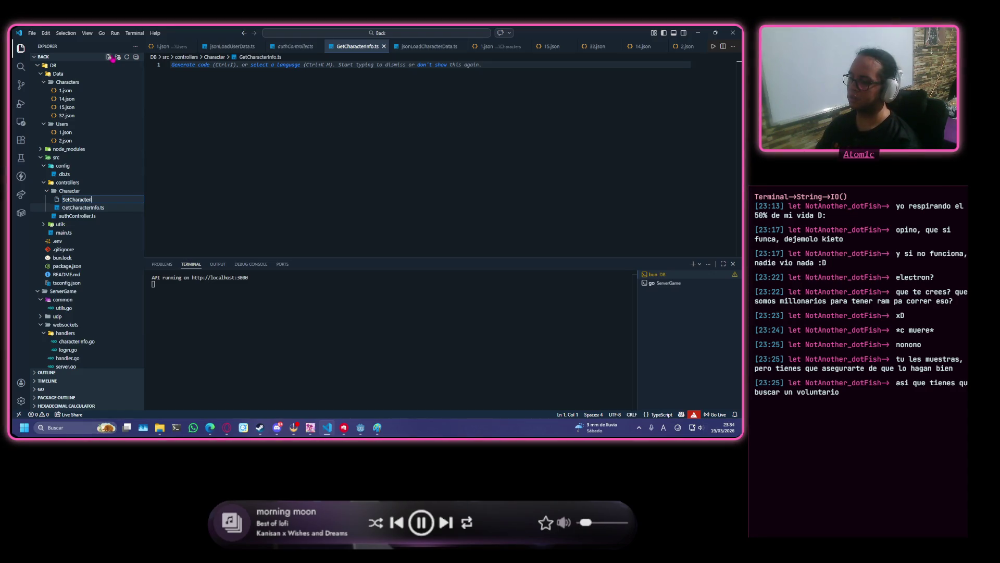
{"action": "type", "text": ".ts"}
{"action": "key", "text": "Return"}
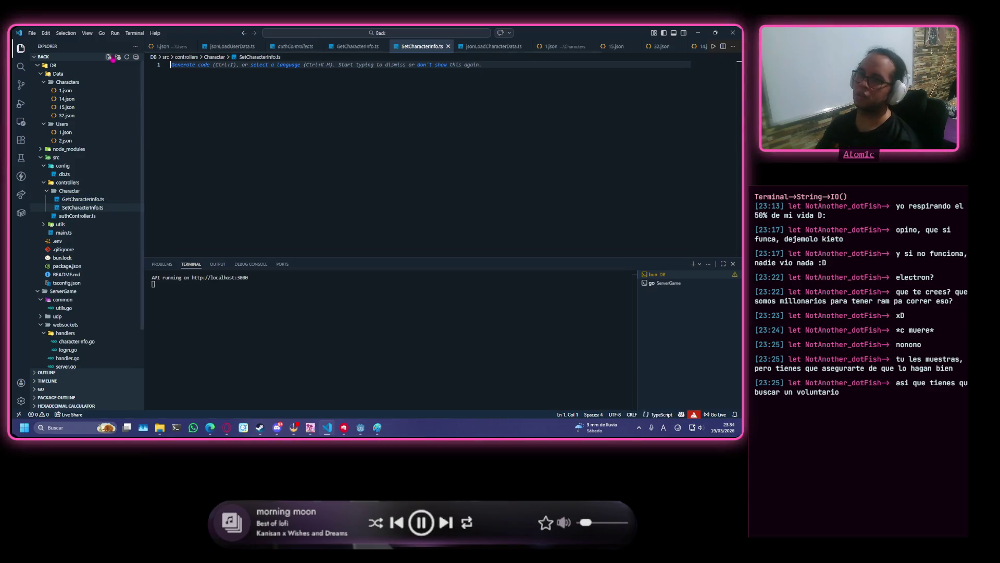
{"action": "left_click", "coordinate": [92, 201]}
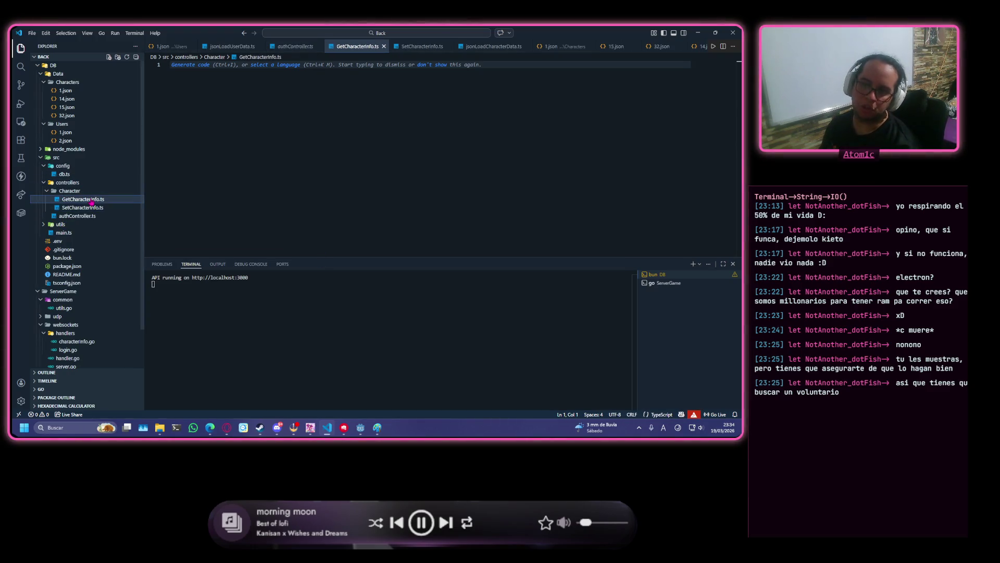
Step: Look over the empty SetCharacterInfo.ts and the utils folder, then bring up main.ts with its /login route
{"action": "left_click", "coordinate": [104, 208]}
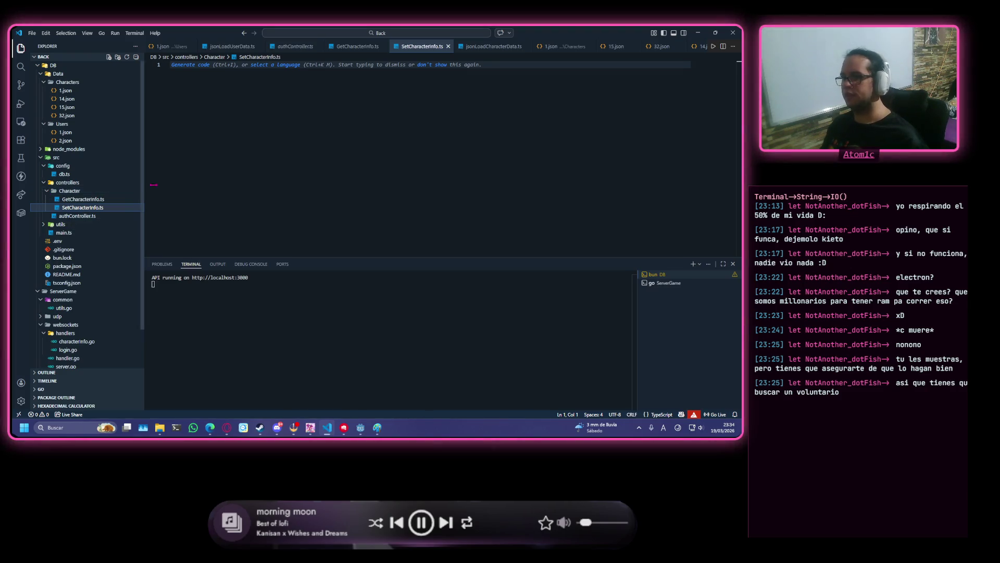
{"action": "left_click", "coordinate": [188, 174]}
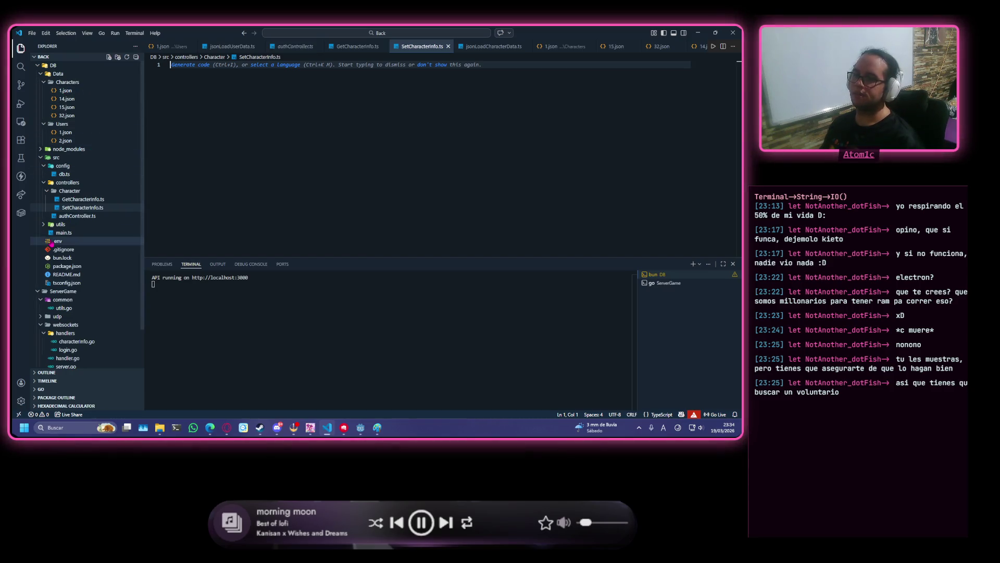
{"action": "left_click", "coordinate": [43, 226]}
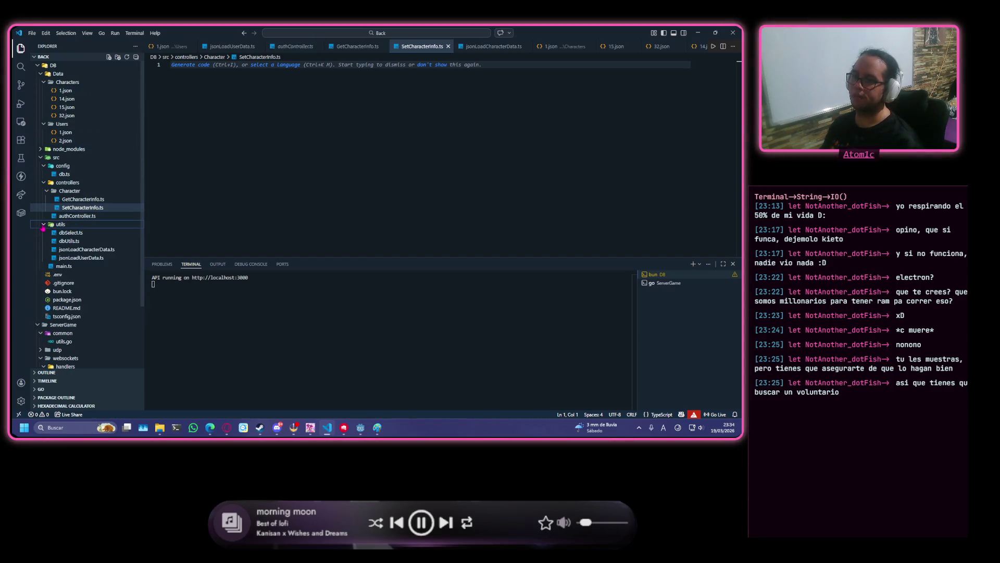
{"action": "left_click", "coordinate": [43, 227]}
{"action": "left_click", "coordinate": [257, 167]}
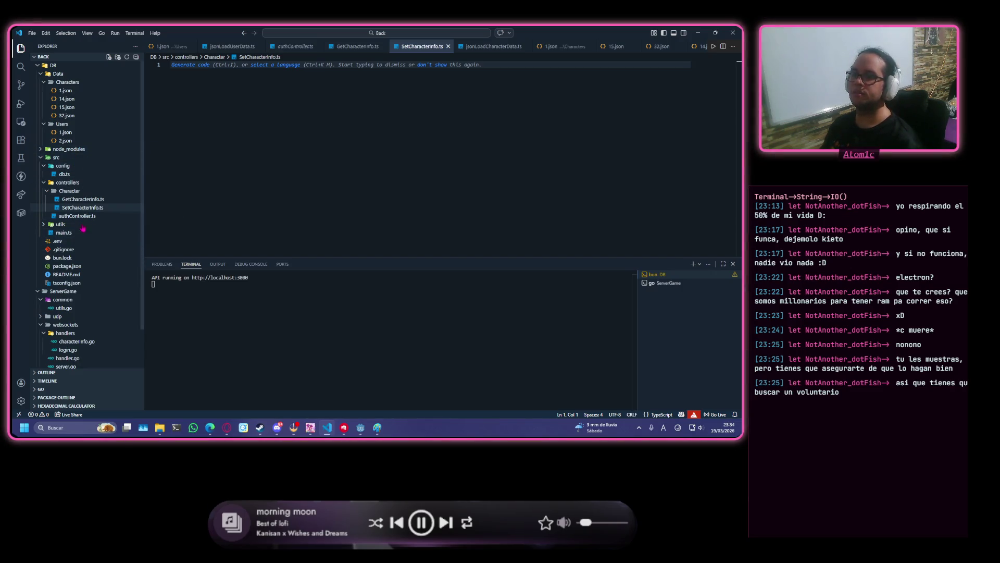
{"action": "left_click", "coordinate": [65, 232]}
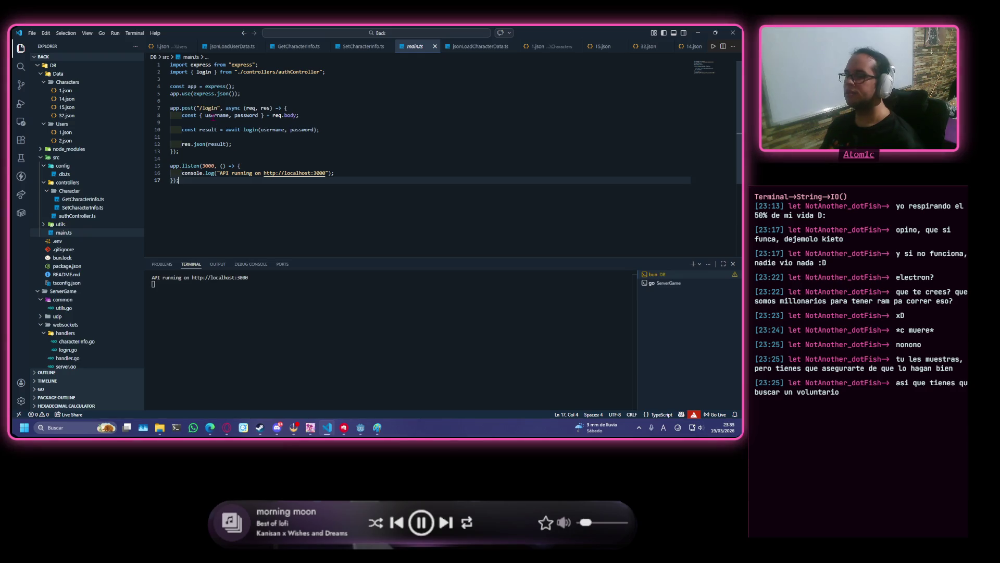
Step: Review the /login route's returned login result in main.ts, then switch to the empty GetCharacterInfo.ts
{"action": "left_click", "coordinate": [193, 152]}
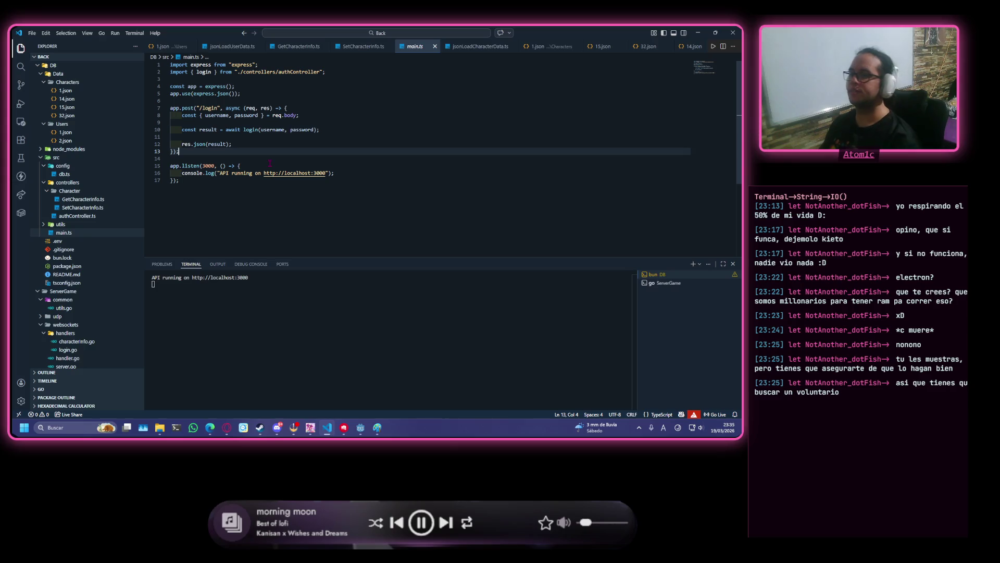
{"action": "left_click", "coordinate": [309, 145]}
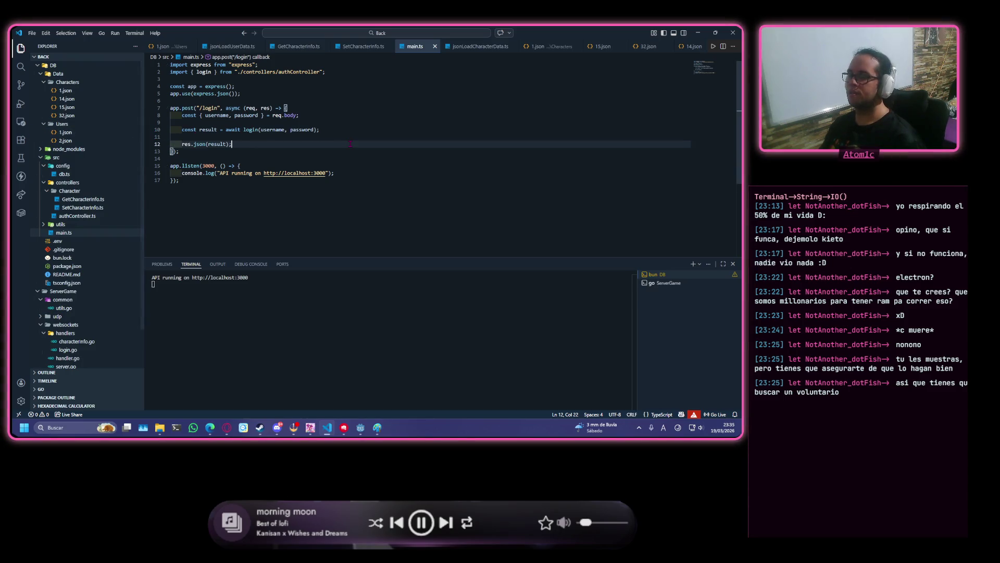
{"action": "left_click", "coordinate": [380, 150]}
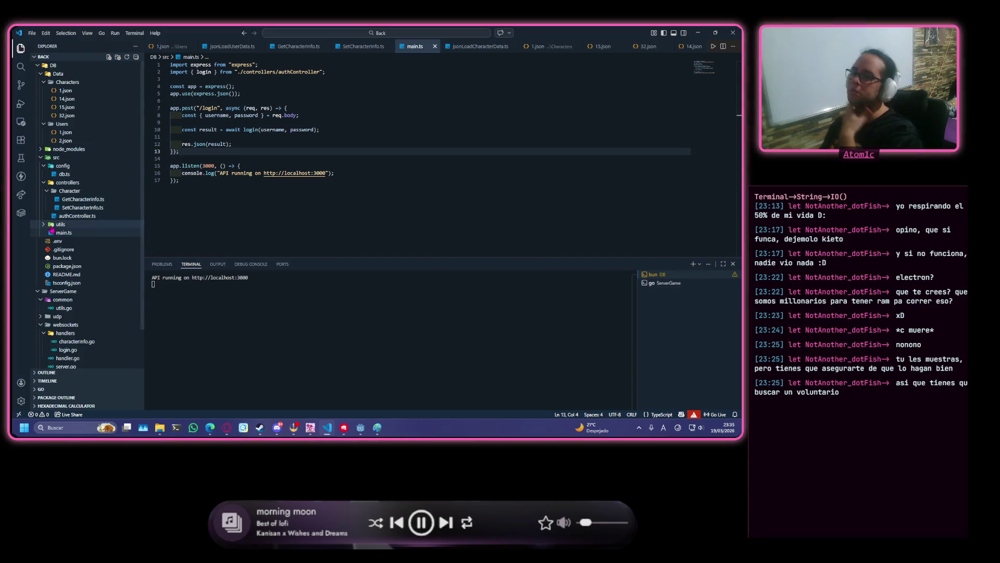
{"action": "left_click", "coordinate": [73, 199]}
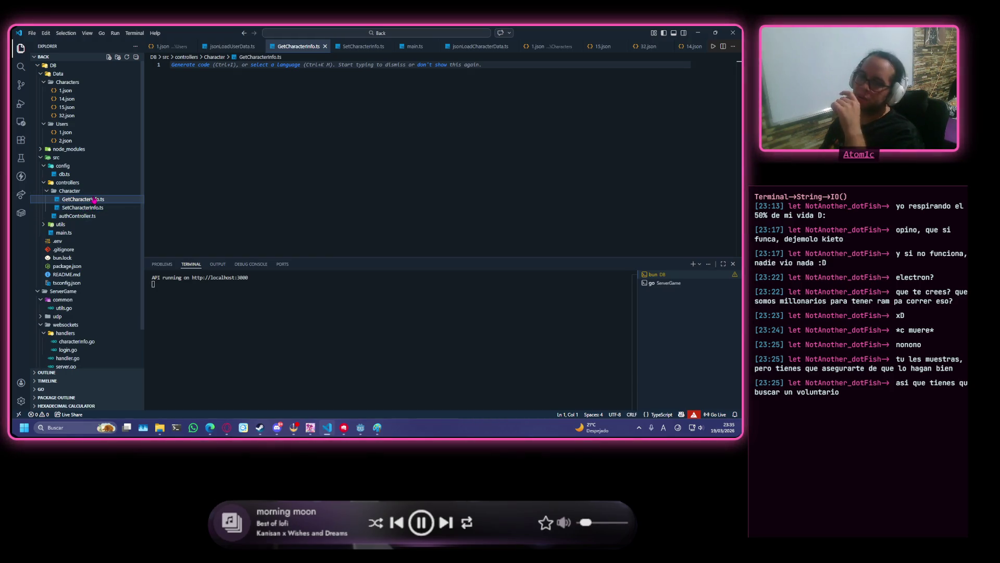
Step: Inspect the utils helpers jsonLoadUserData.ts and dbUtils.ts
{"action": "left_click", "coordinate": [55, 224]}
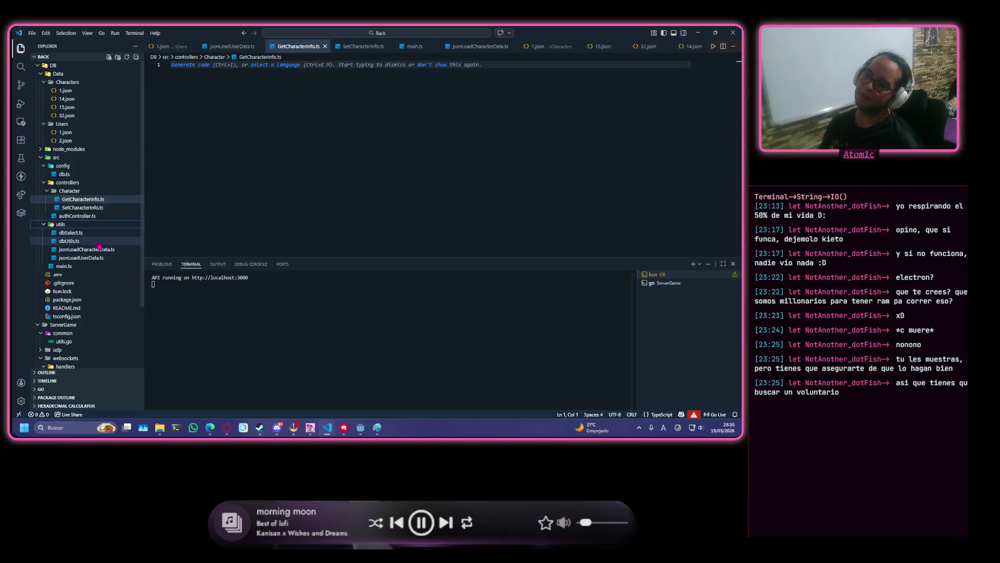
{"action": "left_click", "coordinate": [107, 258]}
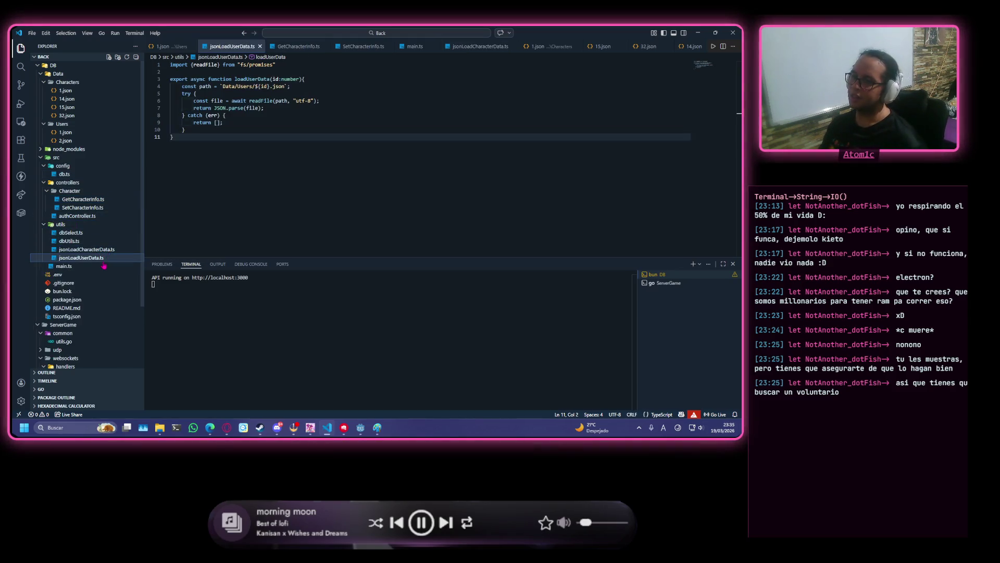
{"action": "left_click", "coordinate": [103, 242]}
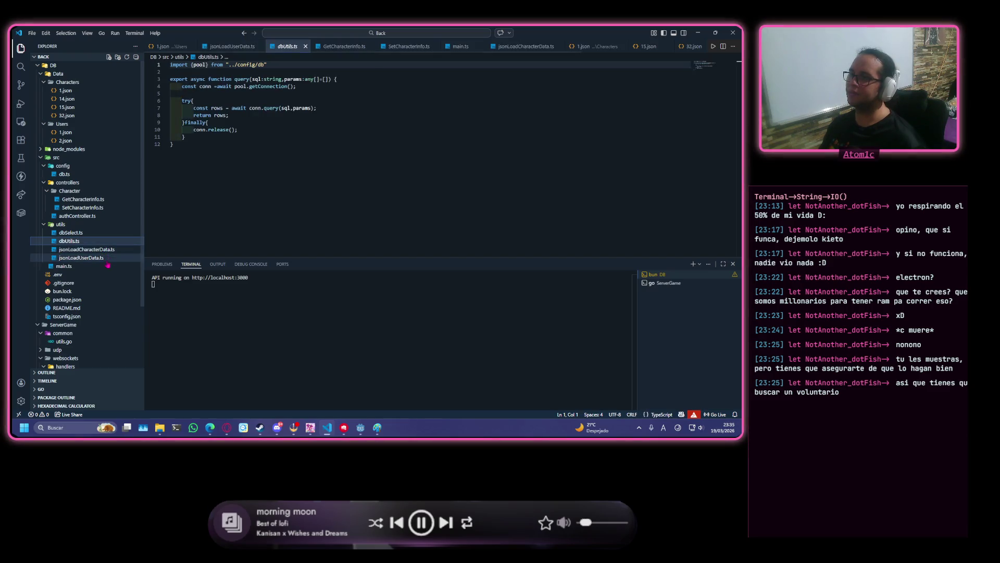
{"action": "left_click", "coordinate": [108, 259]}
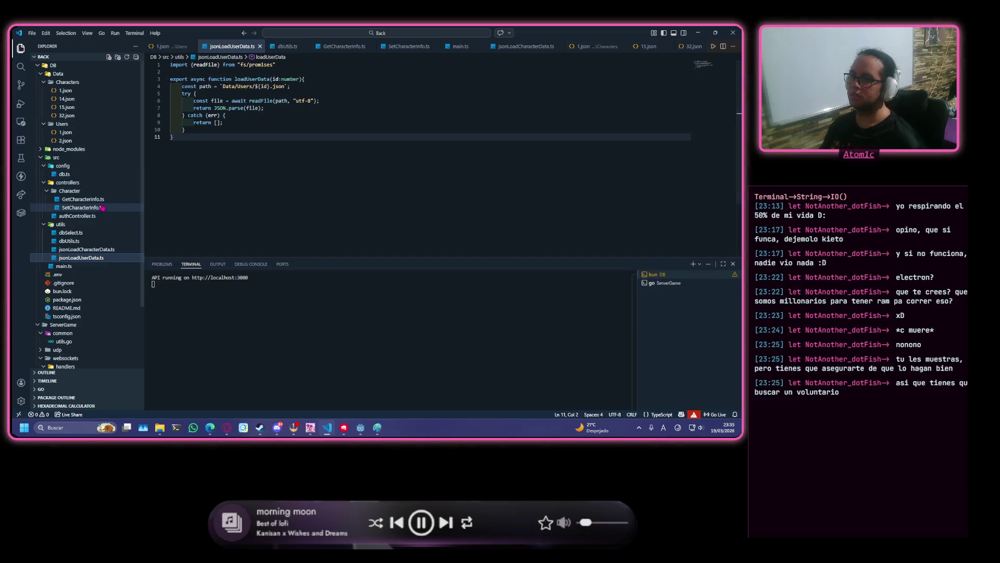
Step: Check GetCharacterInfo.ts and authController.ts's login code, then return to UIBase.gd line 15 in Godot
{"action": "left_click", "coordinate": [104, 200]}
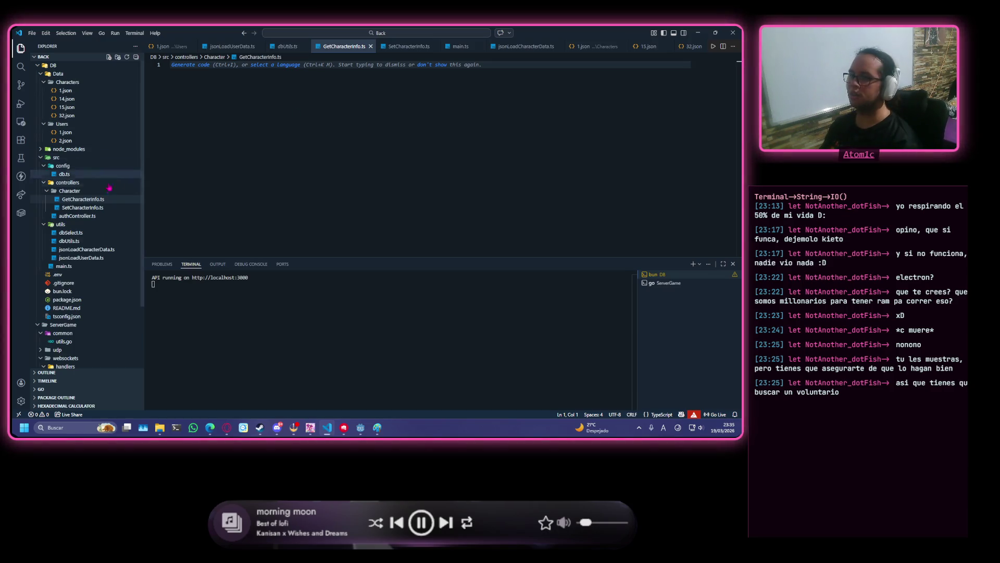
{"action": "left_click", "coordinate": [91, 215]}
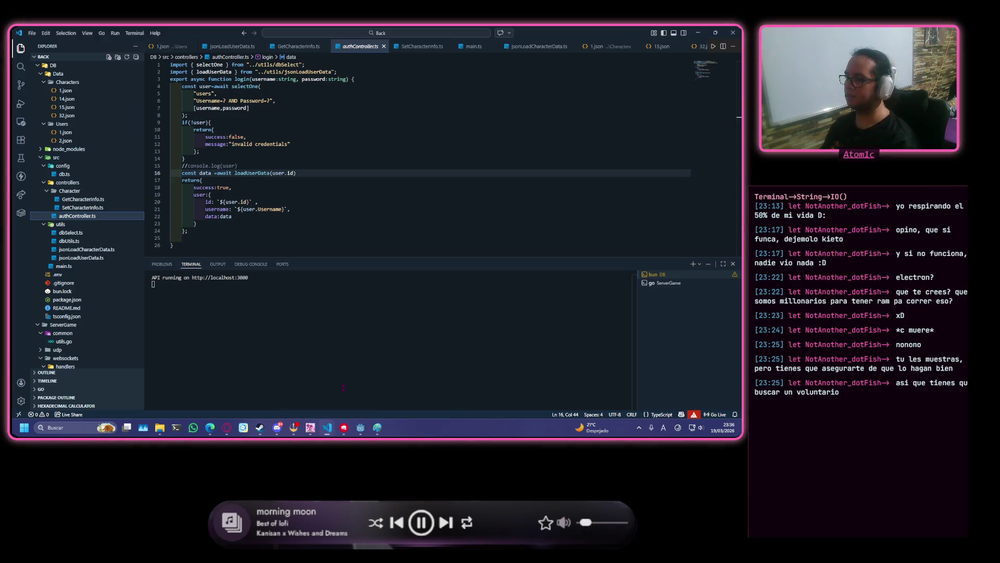
{"action": "key", "text": "alt+Tab"}
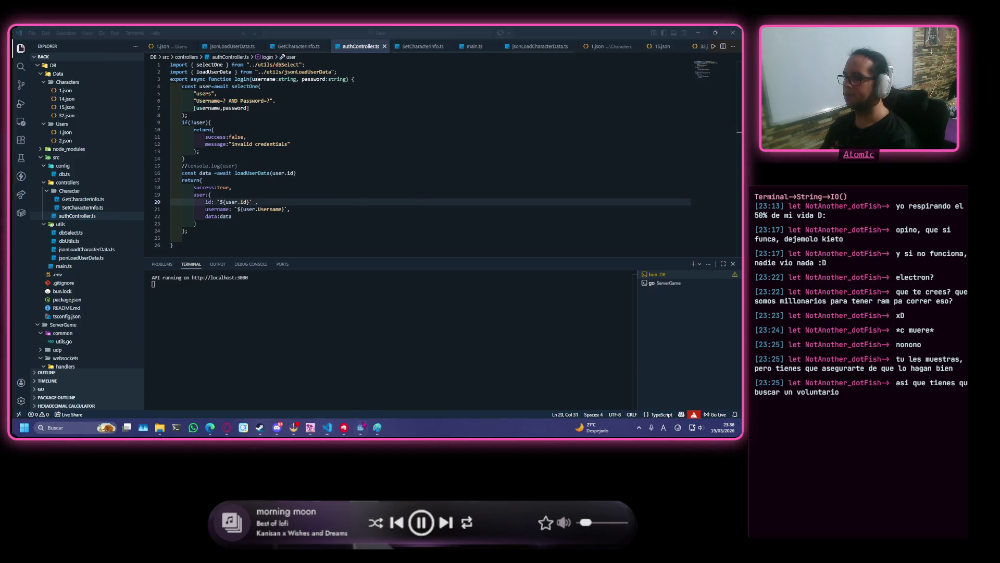
{"action": "left_click", "coordinate": [446, 219]}
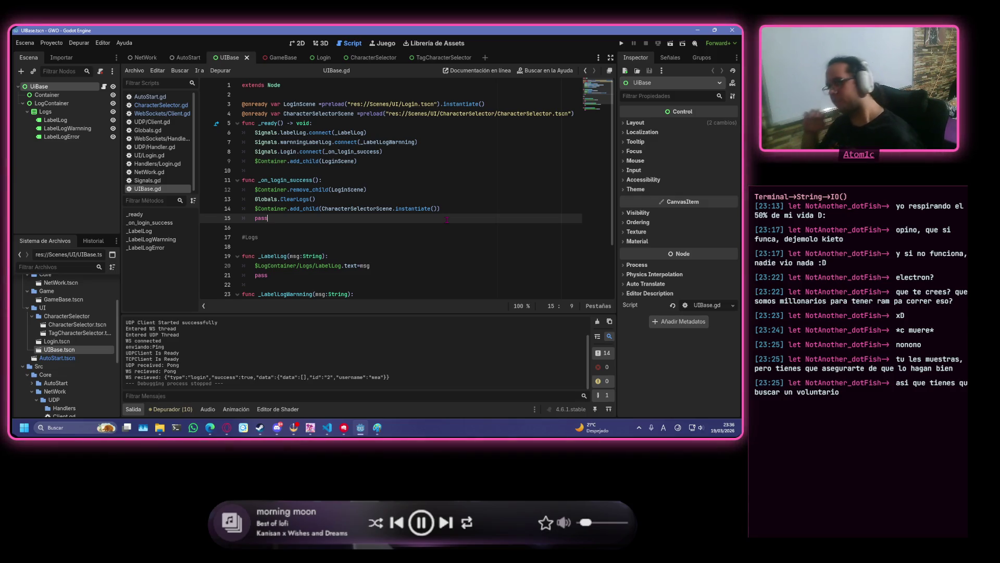
Step: Run the project, log in with a test username, confirm the character list, and close the game
{"action": "left_click", "coordinate": [621, 43]}
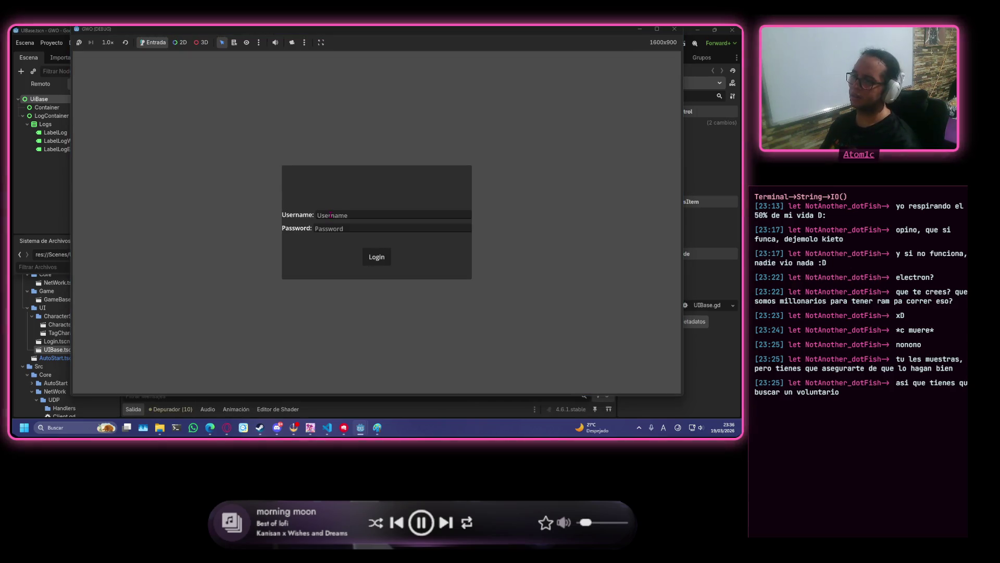
{"action": "left_click", "coordinate": [337, 216]}
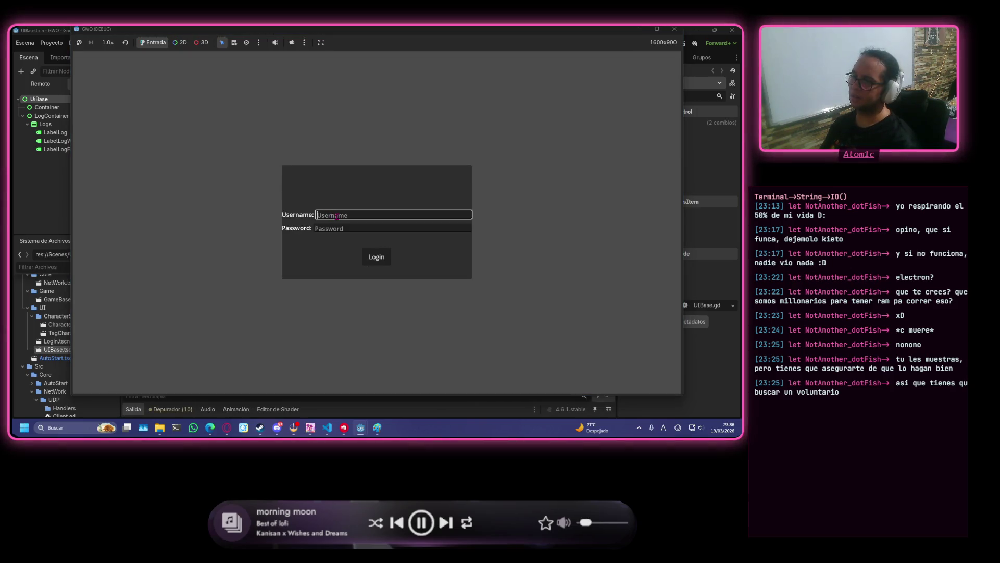
{"action": "type", "text": "wea"}
{"action": "left_click", "coordinate": [348, 228]}
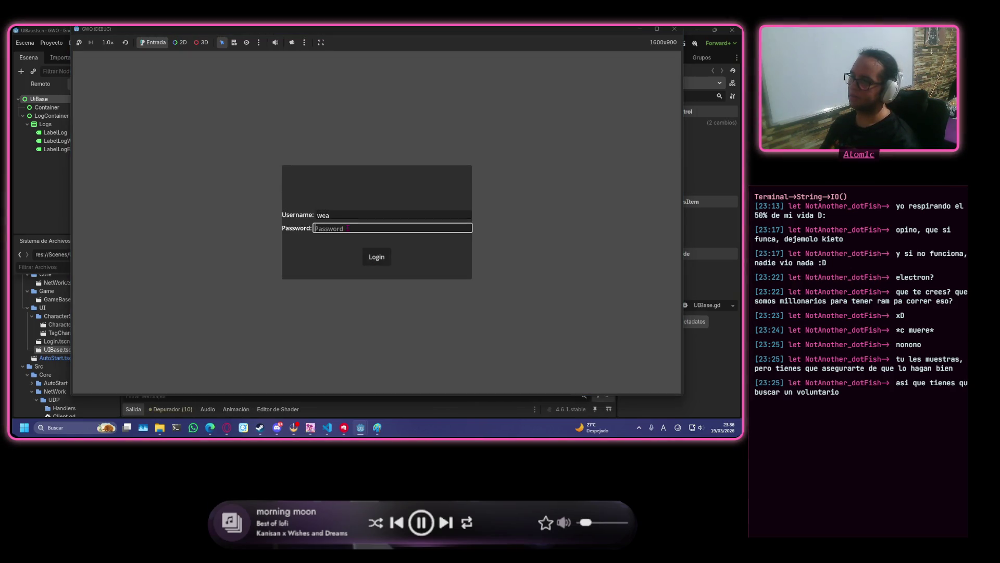
{"action": "left_click", "coordinate": [375, 254]}
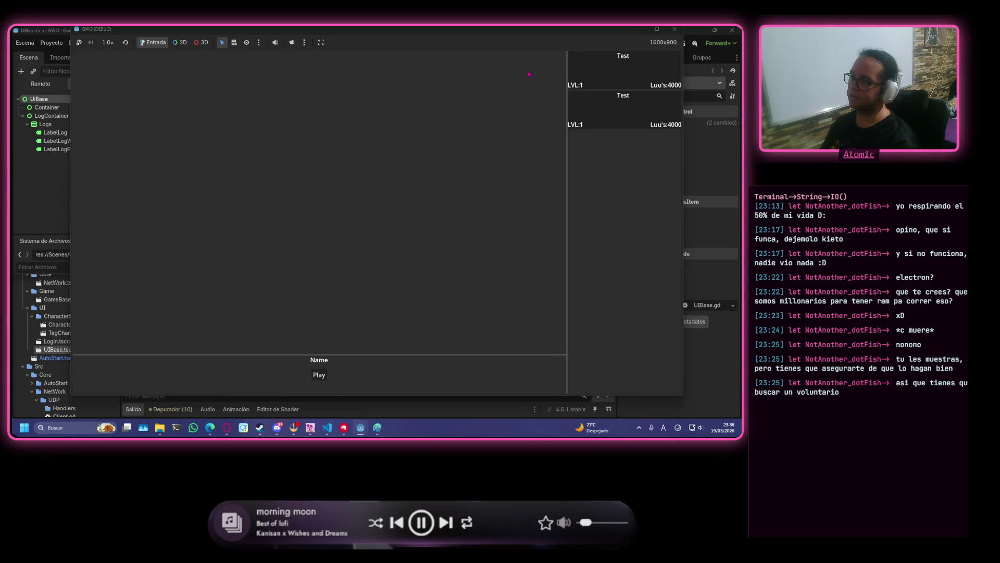
{"action": "left_click", "coordinate": [674, 30]}
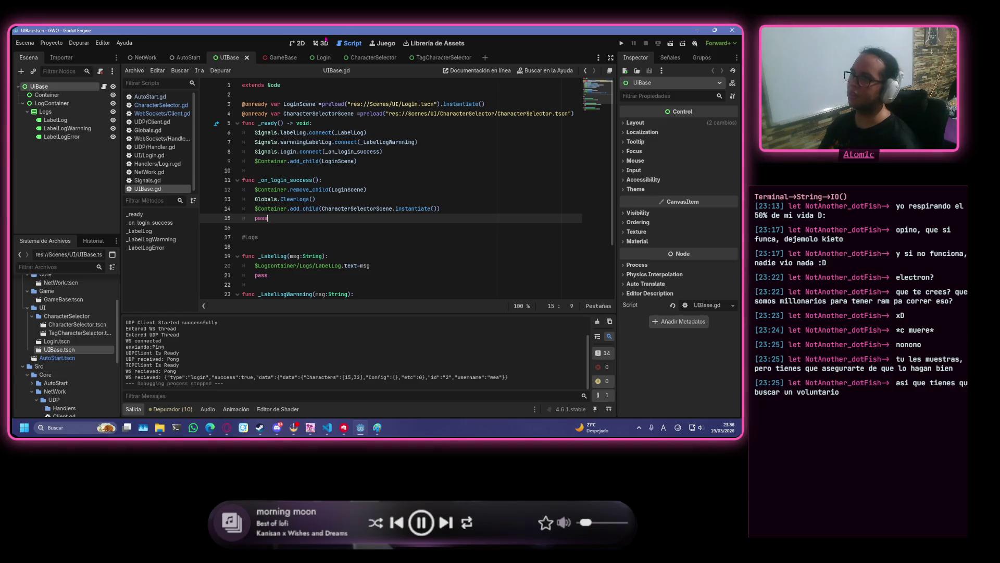
Step: Open the CharacterSelector scene, highlight the WS received login line in Output, and view AutoStart.gd
{"action": "left_click", "coordinate": [450, 58]}
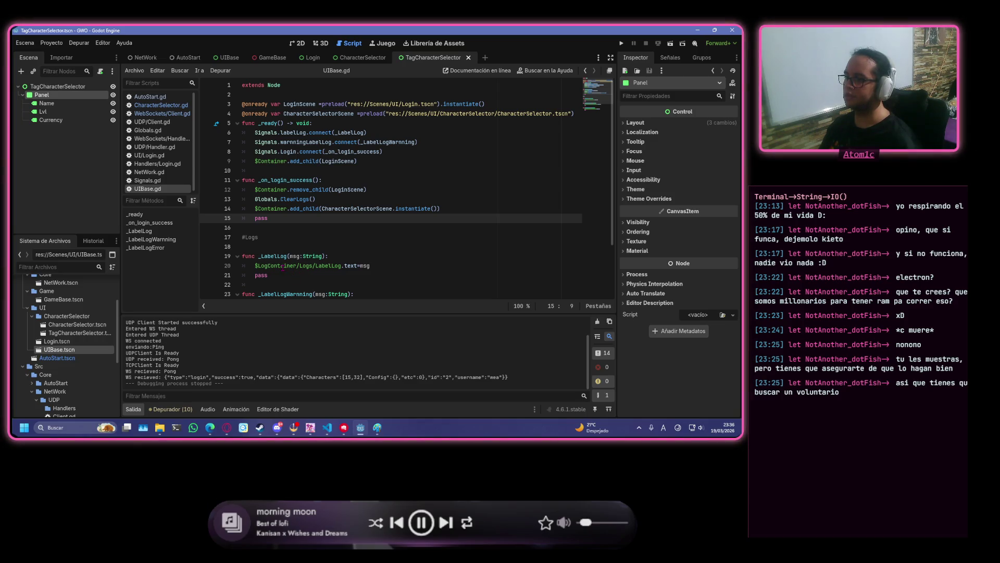
{"action": "key", "text": "ctrl+shift+Tab"}
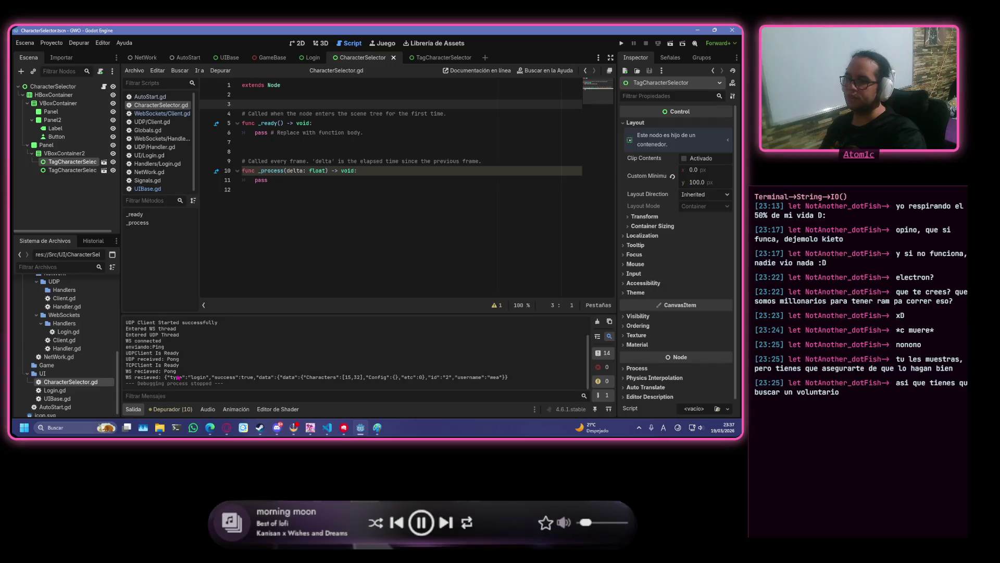
{"action": "left_click_drag", "start_coordinate": [182, 382], "coordinate": [519, 376]}
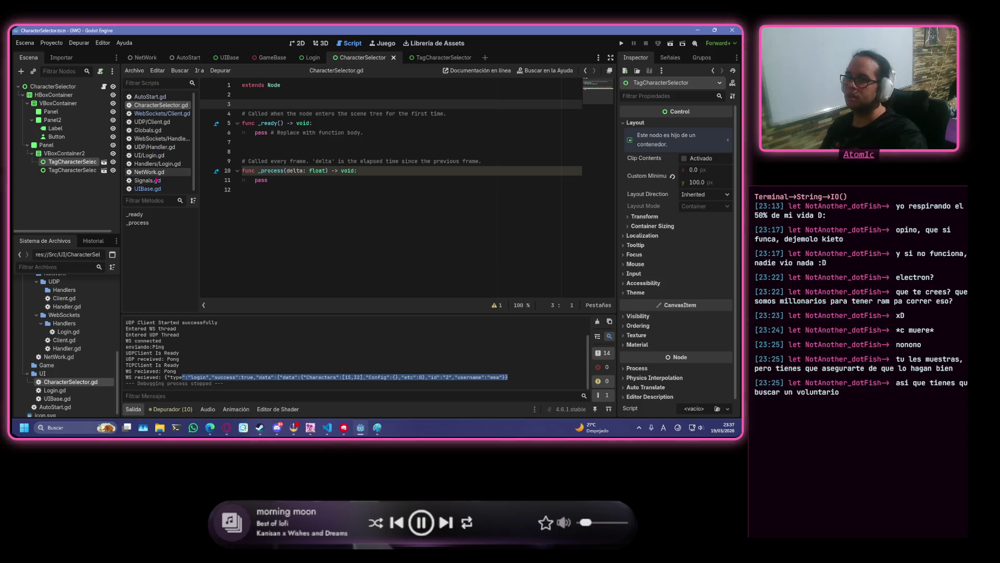
{"action": "left_click", "coordinate": [171, 96]}
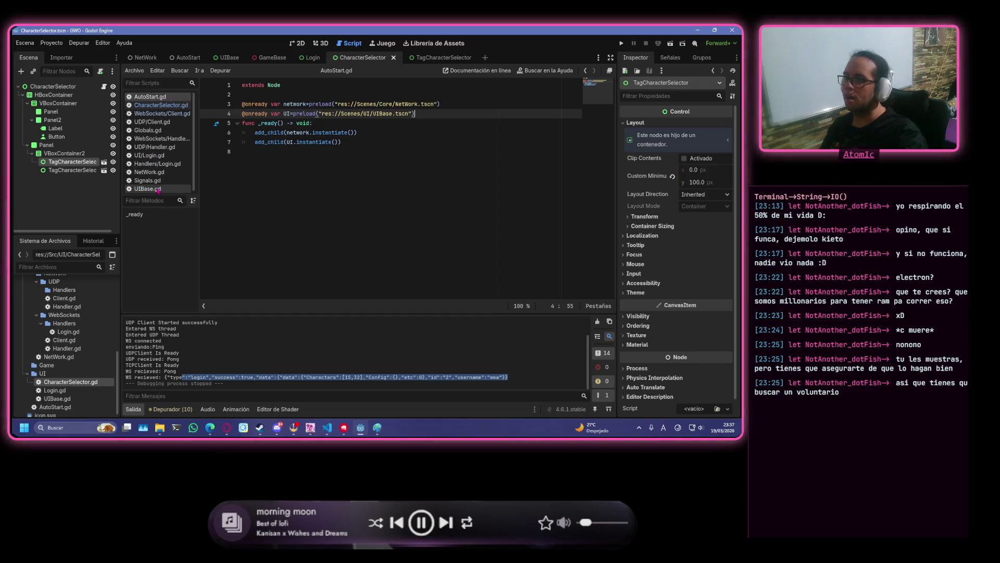
Step: Insert a blank line after 'signal Login' in Signals.gd, save it, and bring up NetWork.gd
{"action": "left_click", "coordinate": [158, 189]}
{"action": "left_click", "coordinate": [147, 180]}
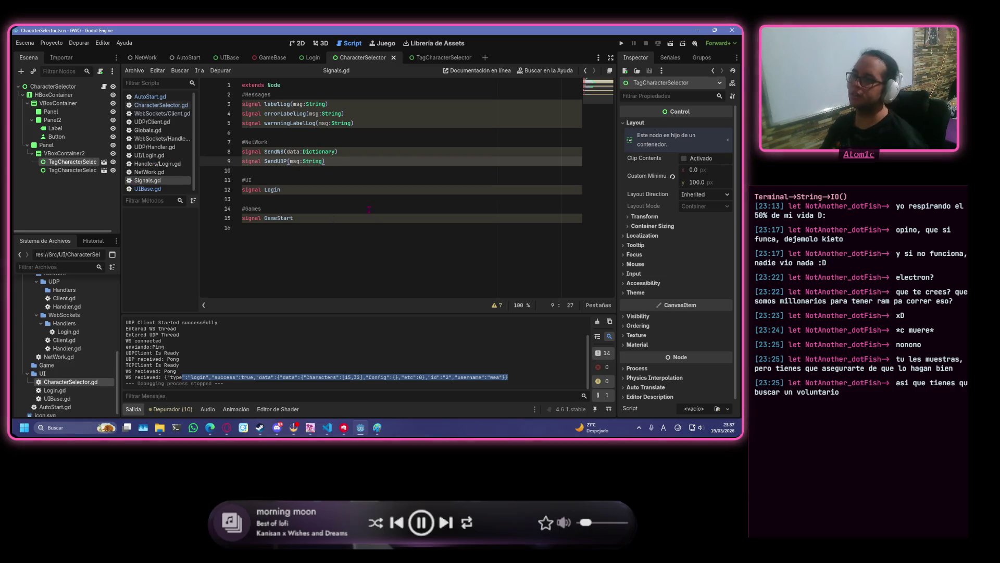
{"action": "left_click", "coordinate": [368, 192]}
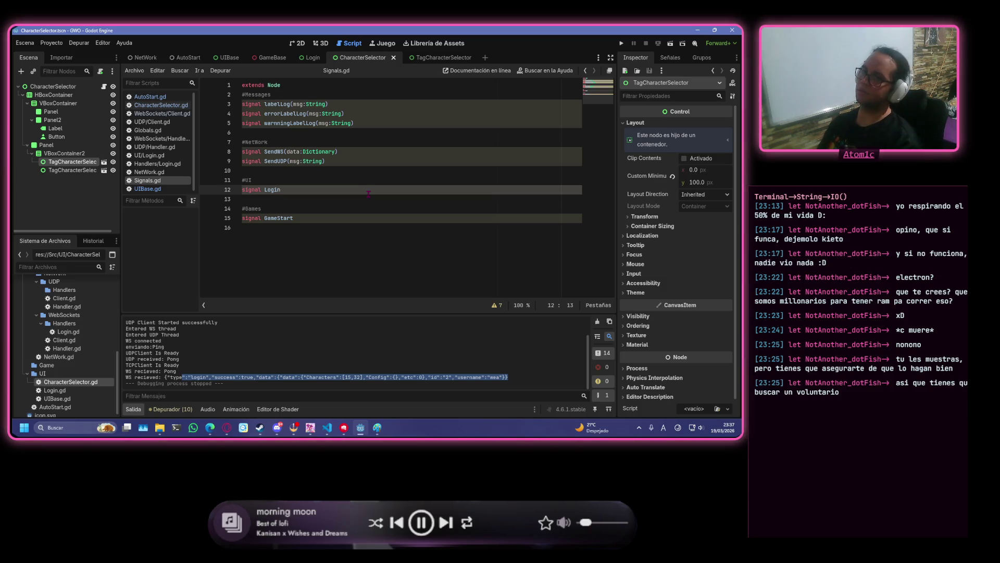
{"action": "key", "text": "Return"}
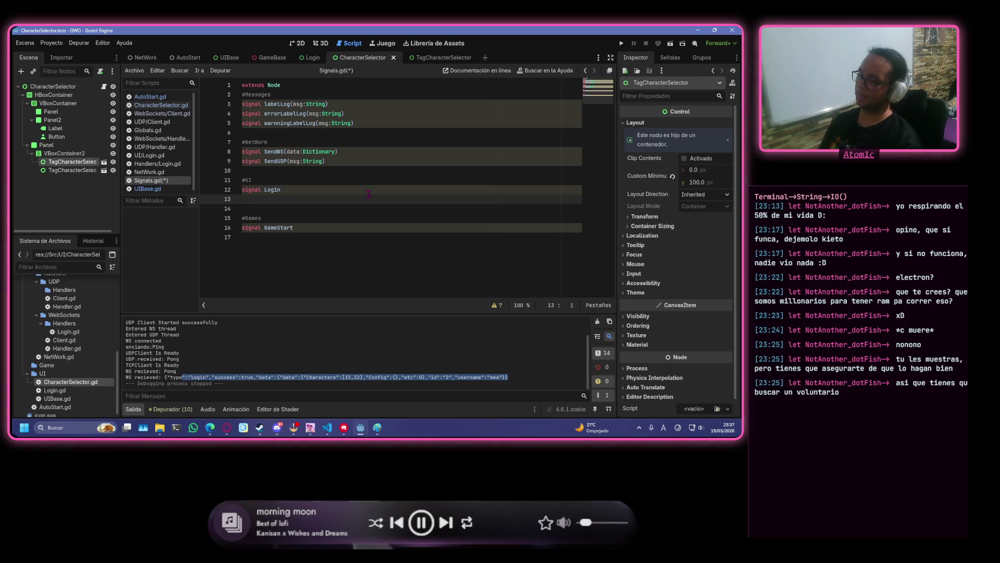
{"action": "key", "text": "ctrl+s"}
{"action": "left_click", "coordinate": [178, 173]}
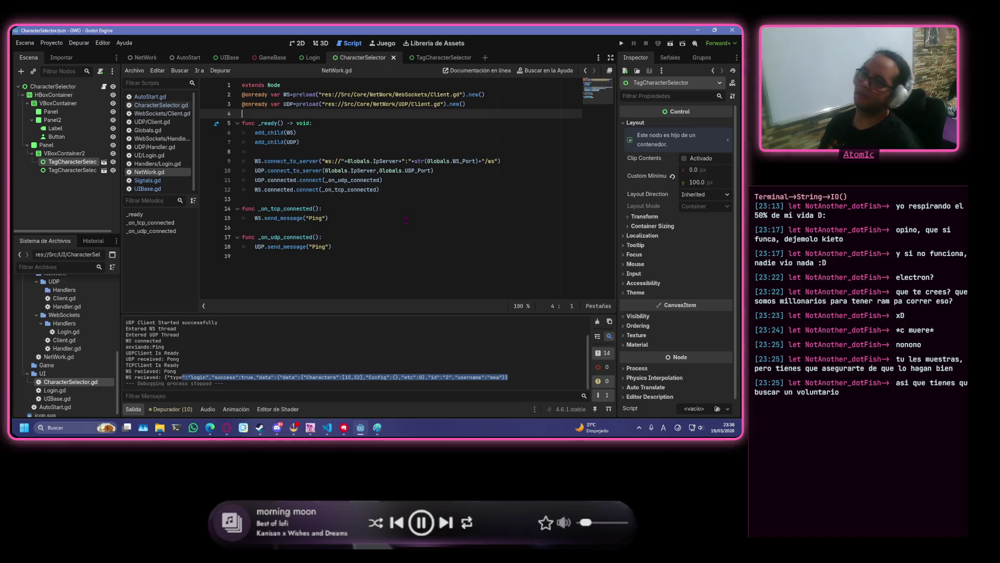
Step: Browse the Handlers/Login.gd, NetWork.gd, UI/Login.gd, WebSockets/Client.gd and AutoStart.gd scripts
{"action": "left_click", "coordinate": [163, 164]}
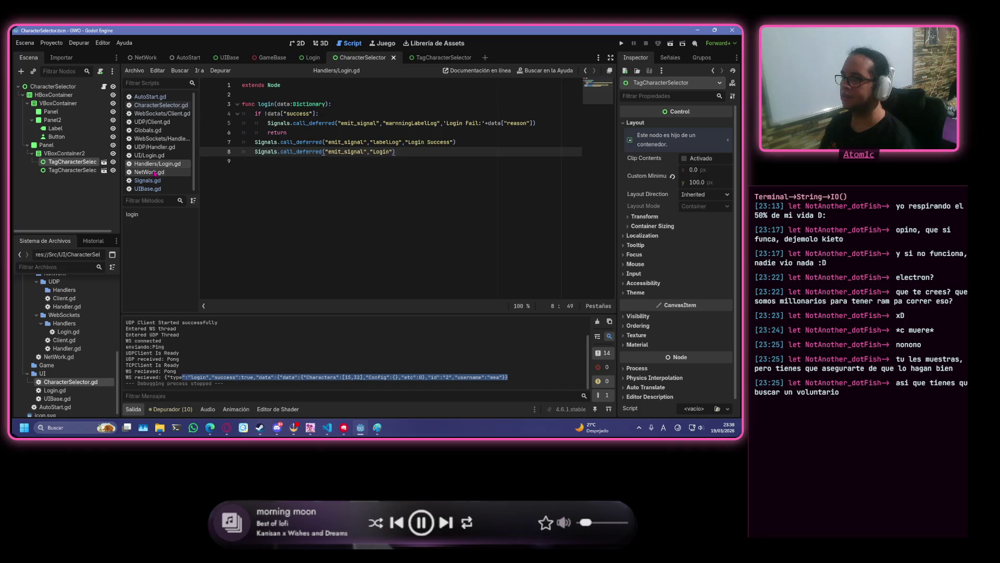
{"action": "left_click", "coordinate": [149, 172]}
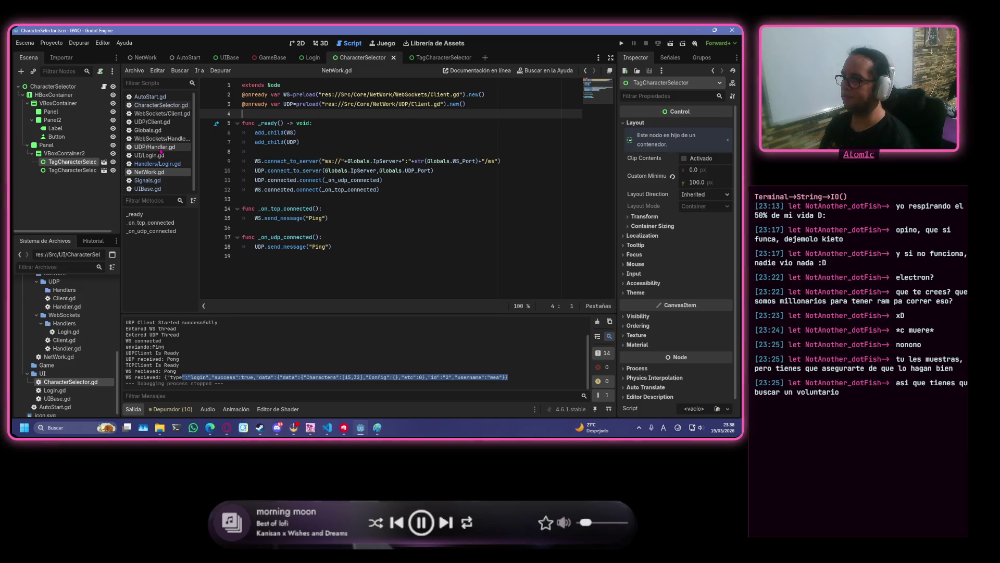
{"action": "left_click", "coordinate": [162, 155]}
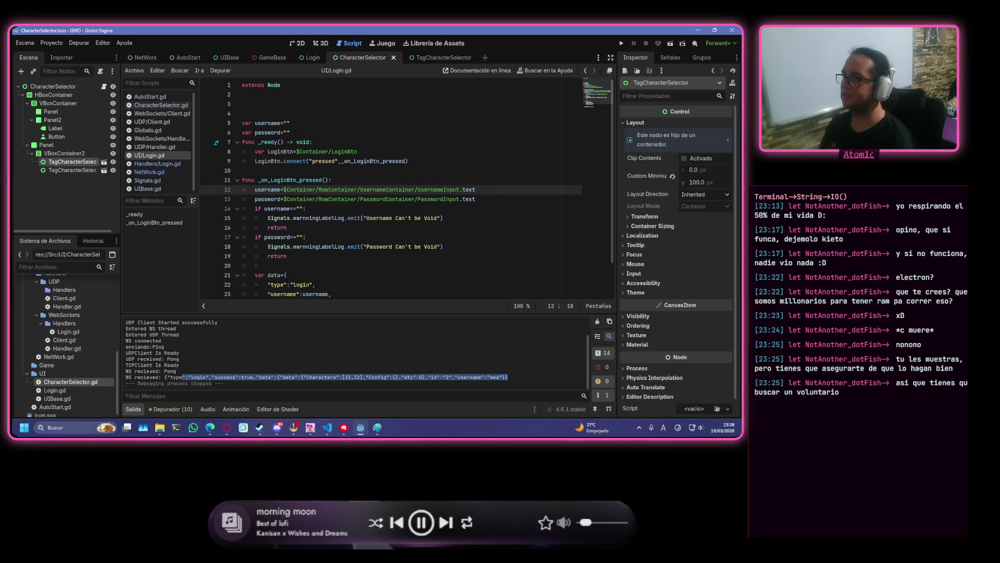
{"action": "scroll", "coordinate": [351, 197], "scroll_direction": "down", "scroll_amount": 1}
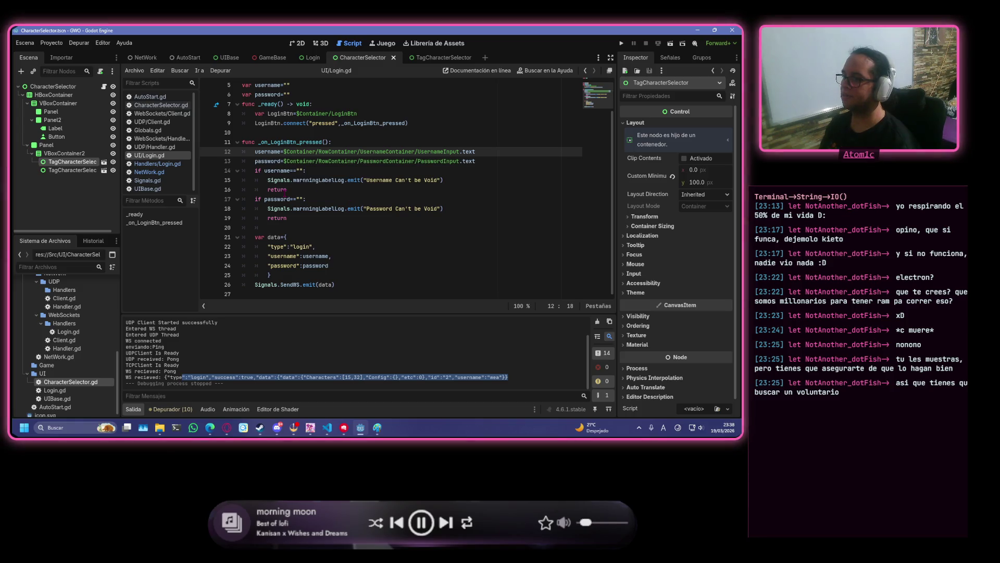
{"action": "left_click", "coordinate": [170, 165]}
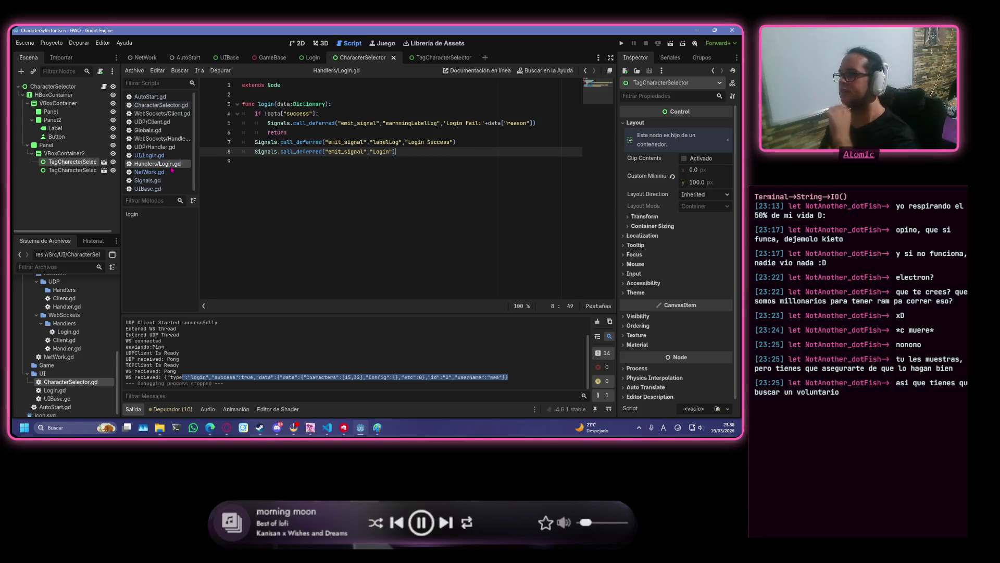
{"action": "left_click", "coordinate": [165, 115]}
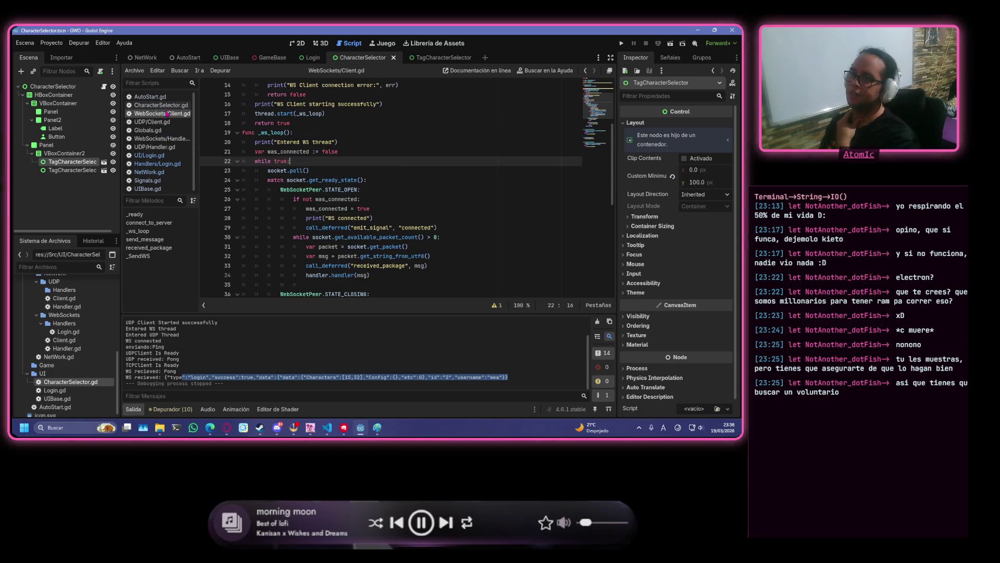
{"action": "left_click", "coordinate": [151, 97]}
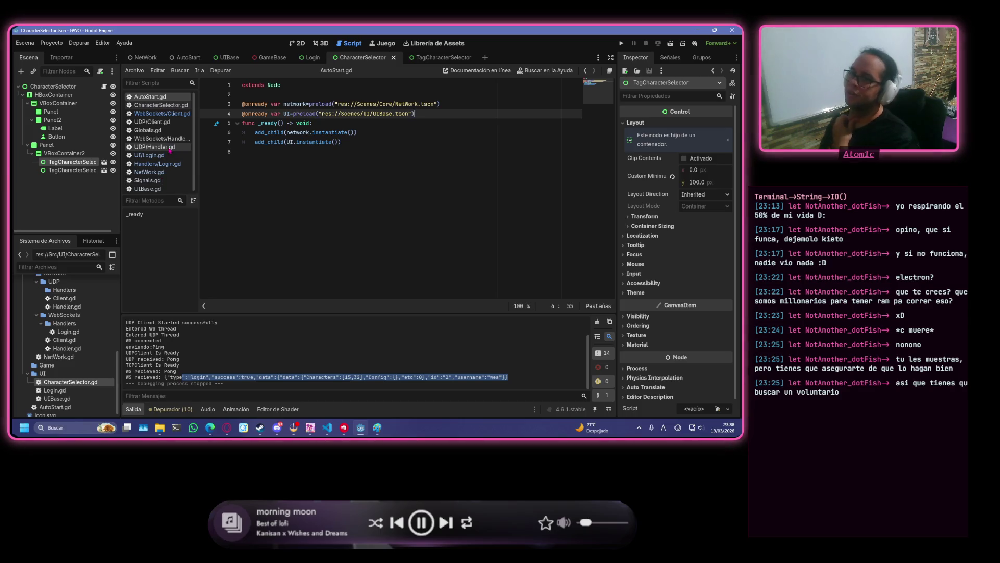
Step: Select the placeholder pass in CharacterSelector.gd's _ready, then check UIBase.gd and the WebSockets handler
{"action": "left_click", "coordinate": [182, 105]}
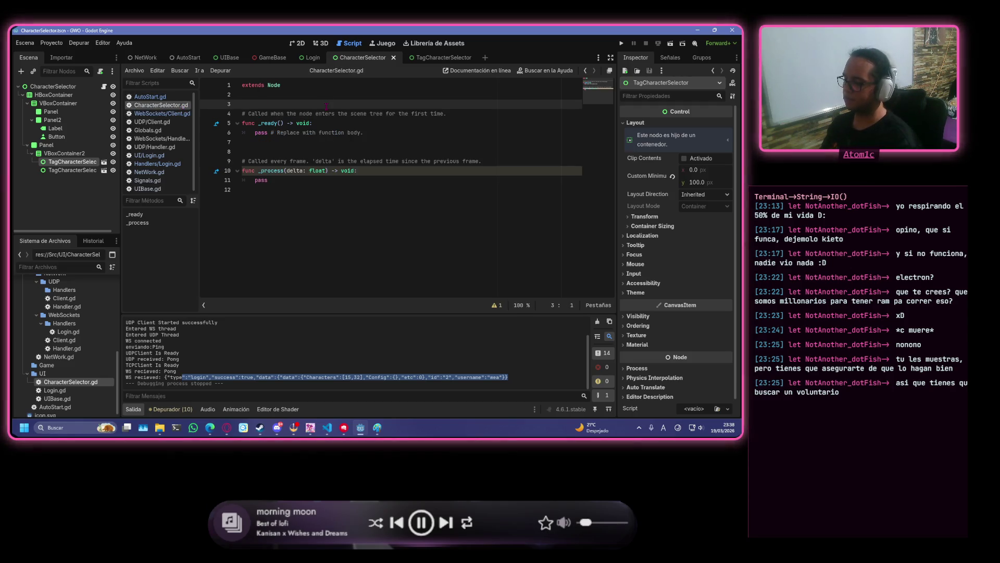
{"action": "left_click_drag", "start_coordinate": [363, 133], "coordinate": [256, 133]}
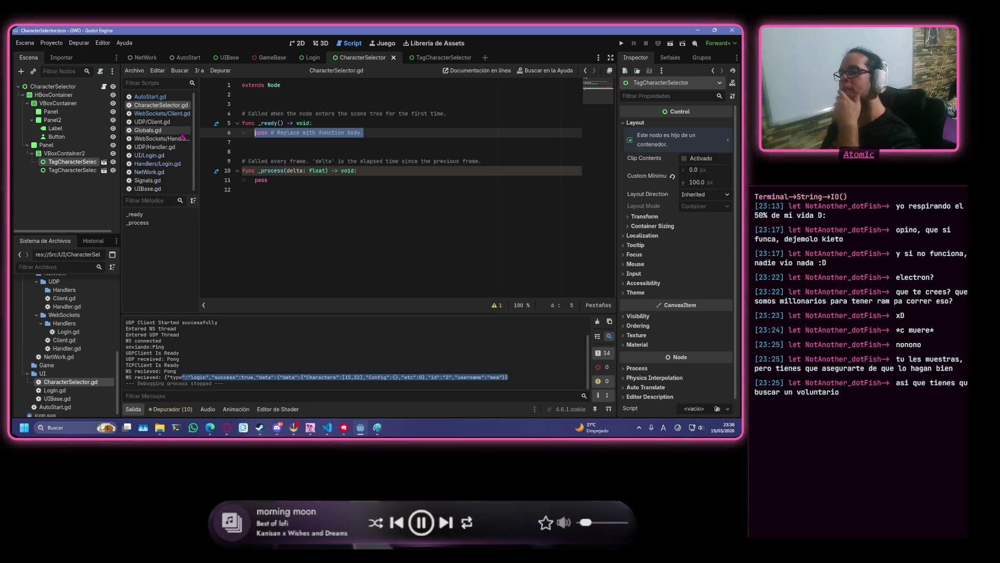
{"action": "left_click", "coordinate": [156, 96]}
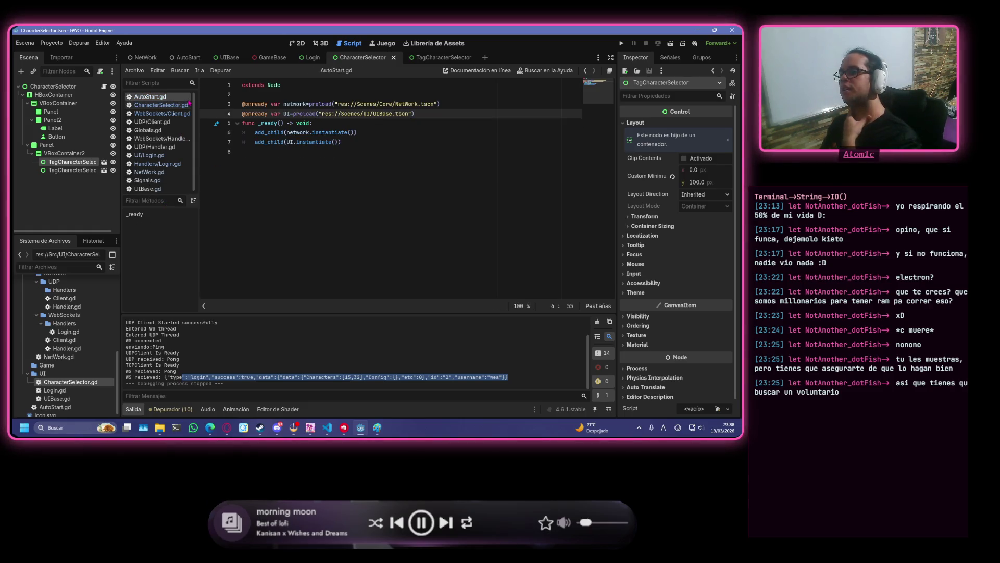
{"action": "left_click", "coordinate": [157, 175]}
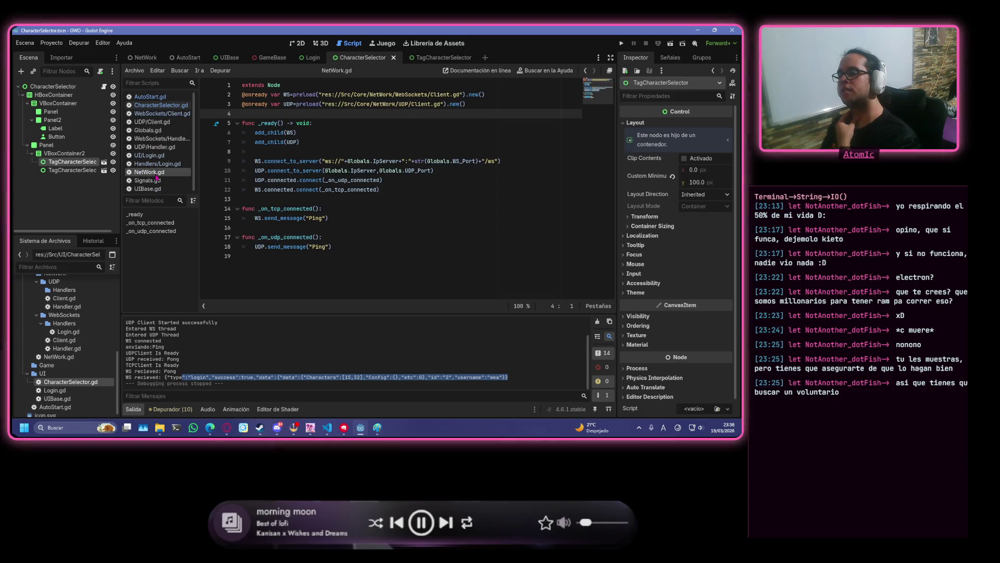
{"action": "left_click", "coordinate": [159, 165]}
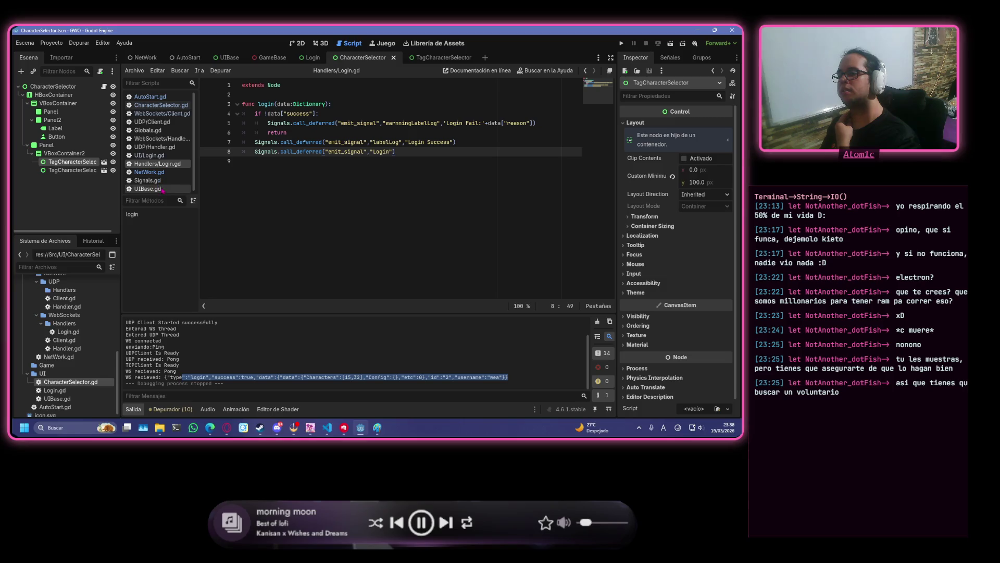
{"action": "left_click", "coordinate": [156, 188]}
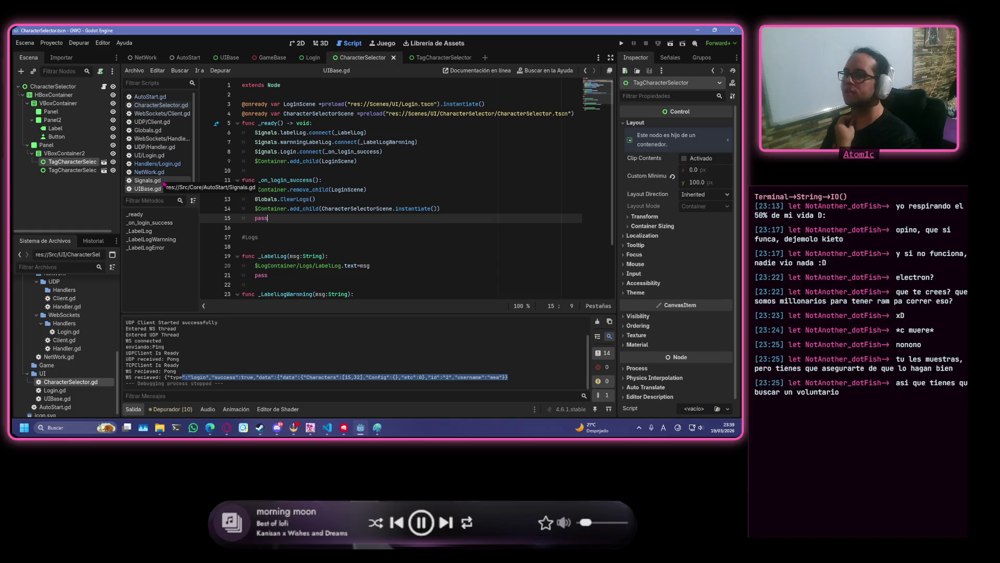
{"action": "left_click", "coordinate": [176, 138]}
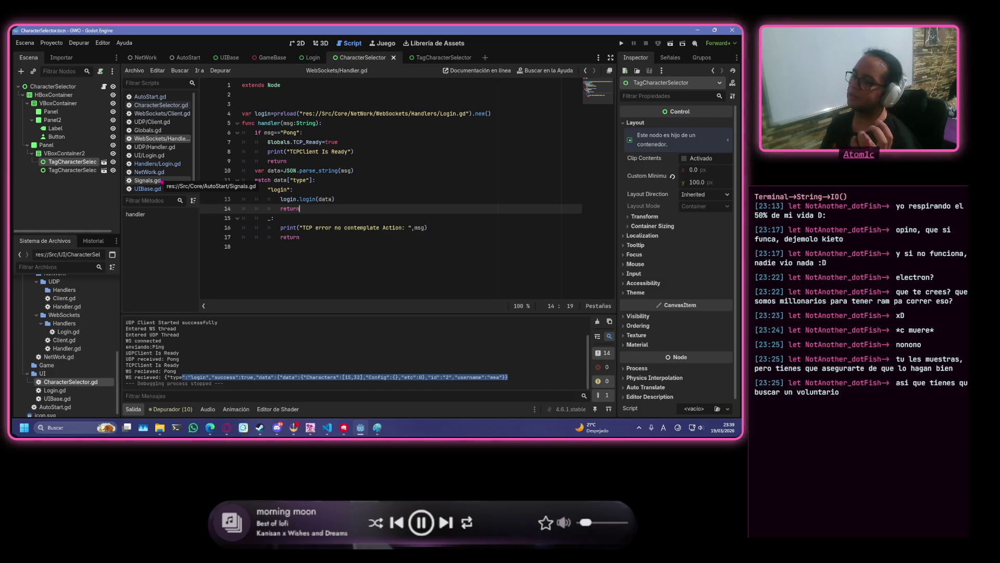
Step: Open Handlers/Login.gd and review its Login Fail return, Login Success log and Login signal emit
{"action": "left_click", "coordinate": [169, 165]}
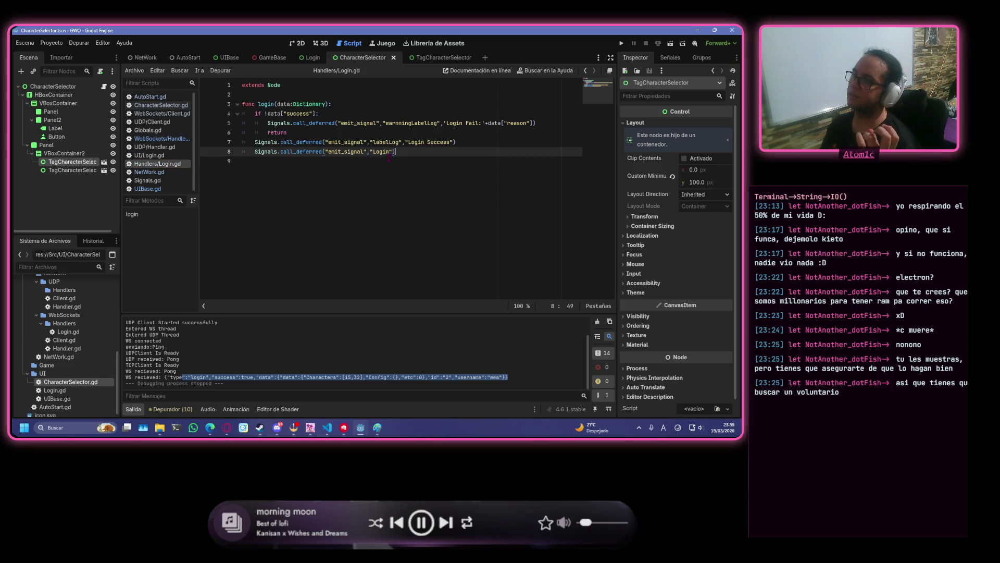
{"action": "left_click", "coordinate": [461, 131]}
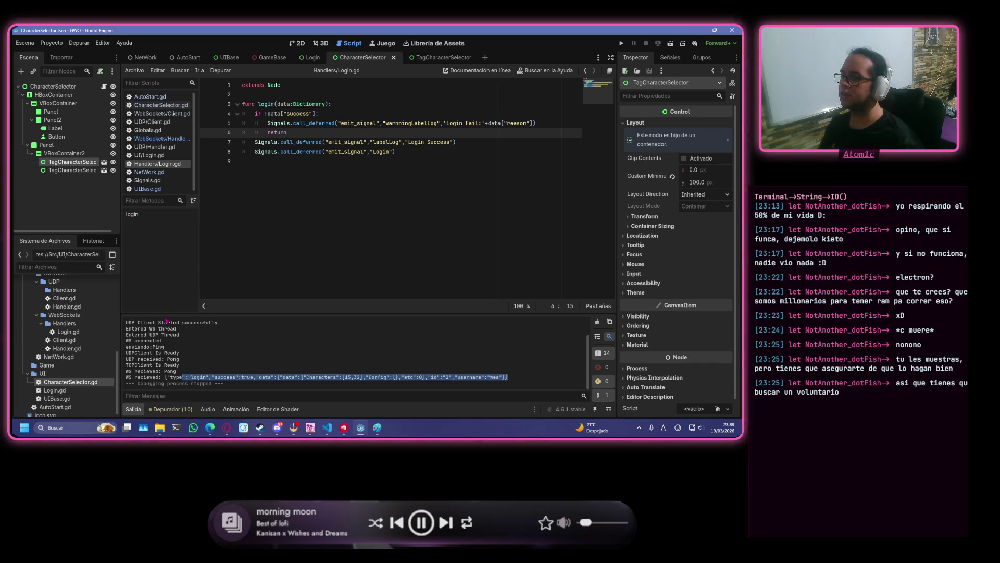
{"action": "left_click", "coordinate": [370, 136]}
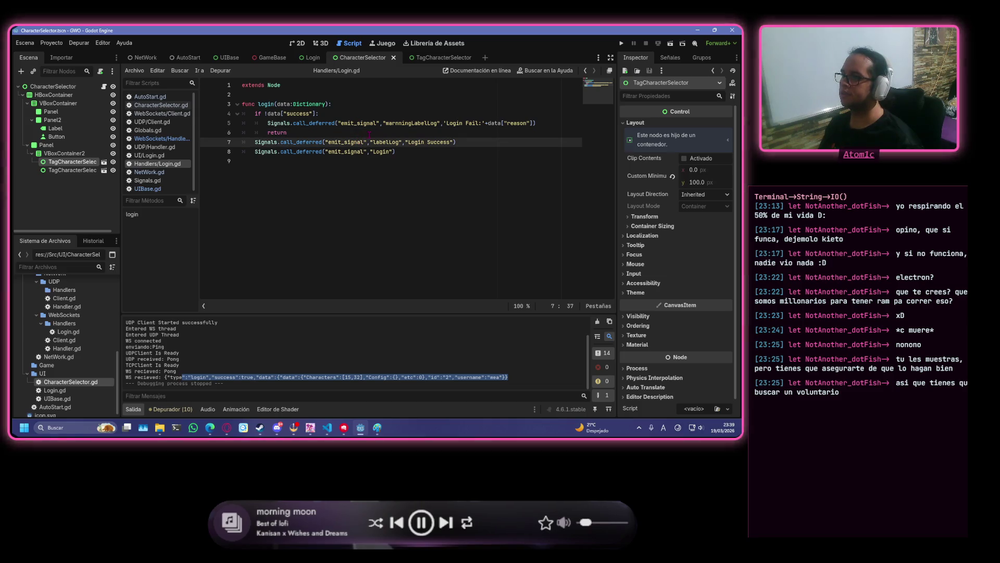
{"action": "left_click", "coordinate": [406, 152]}
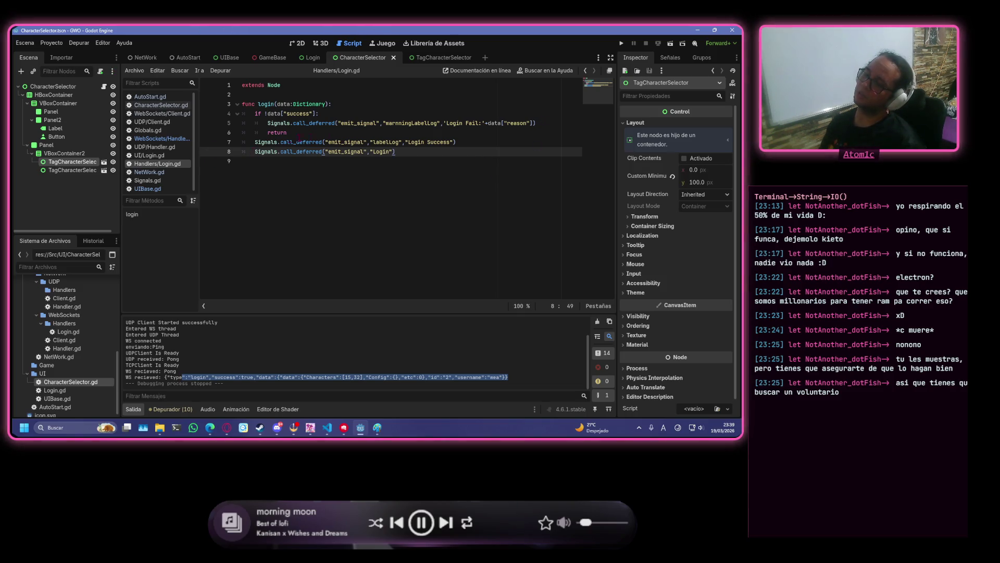
{"action": "mouse_move", "coordinate": [365, 142]}
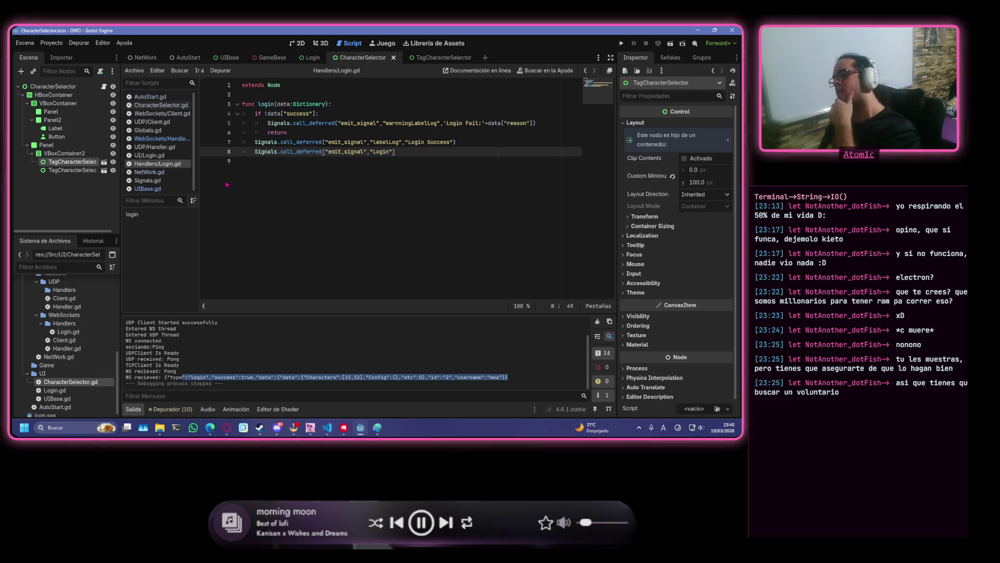
Step: Append a data["data"] argument to the Login signal call_deferred and save Handlers/Login.gd
{"action": "key", "text": "Left"}
{"action": "key", "text": "Left"}
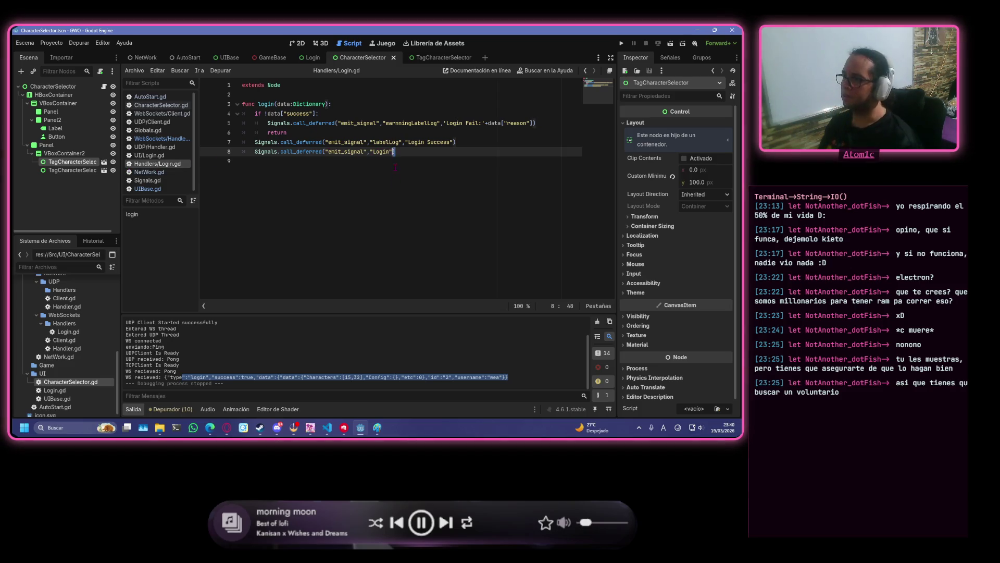
{"action": "key", "text": "Right"}
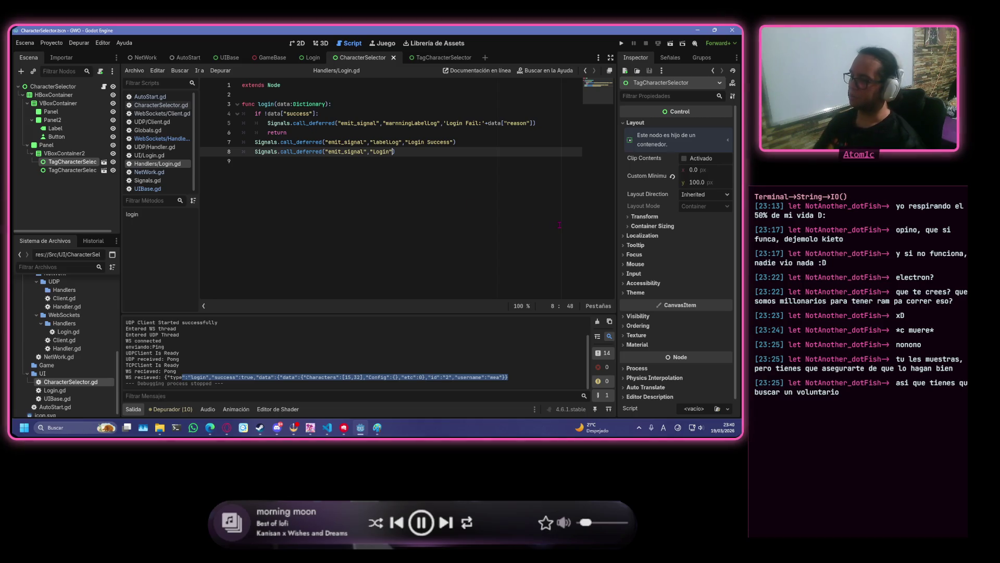
{"action": "type", "text": ",da"}
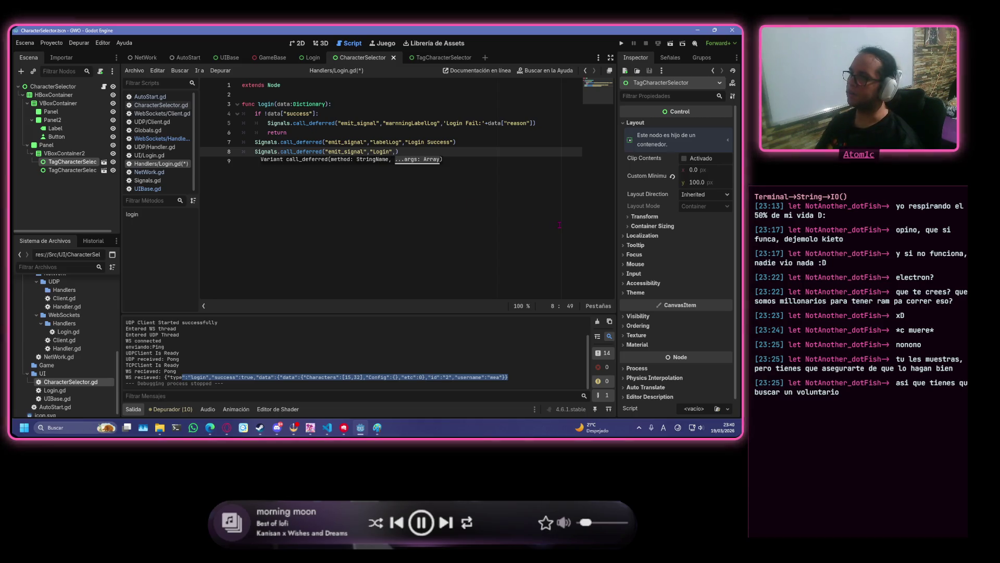
{"action": "type", "text": "ta["}
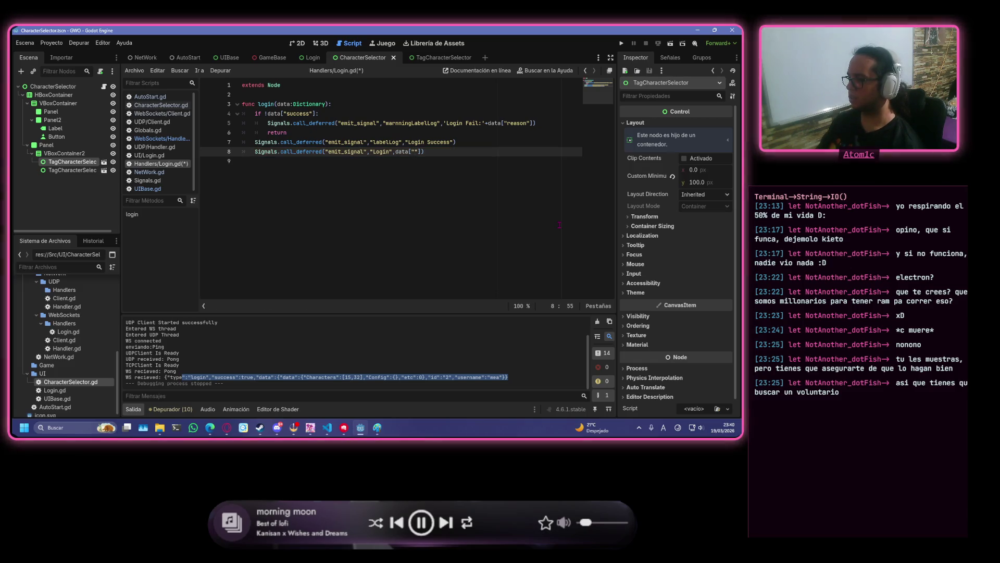
{"action": "type", "text": "ta"}
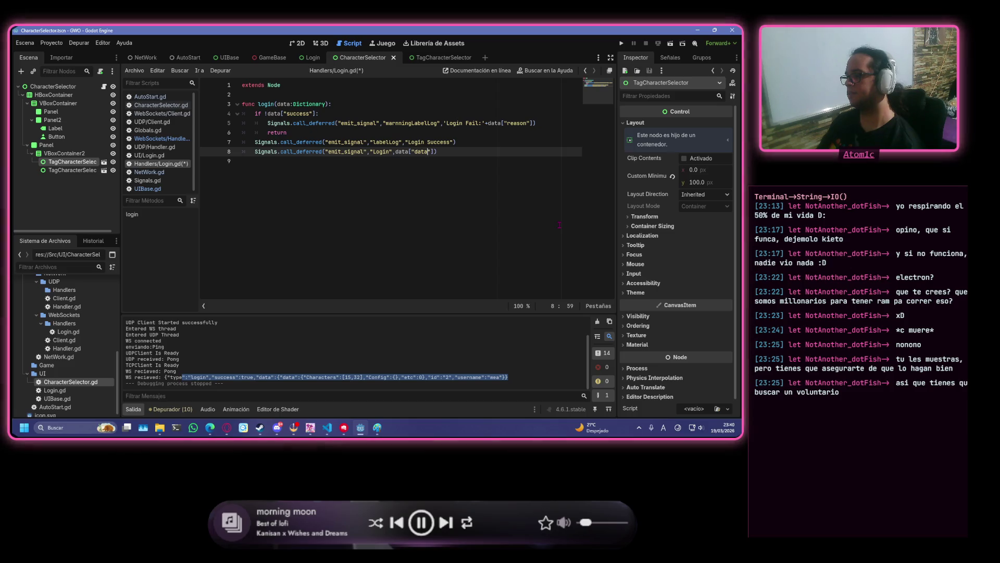
{"action": "key", "text": "ctrl+s"}
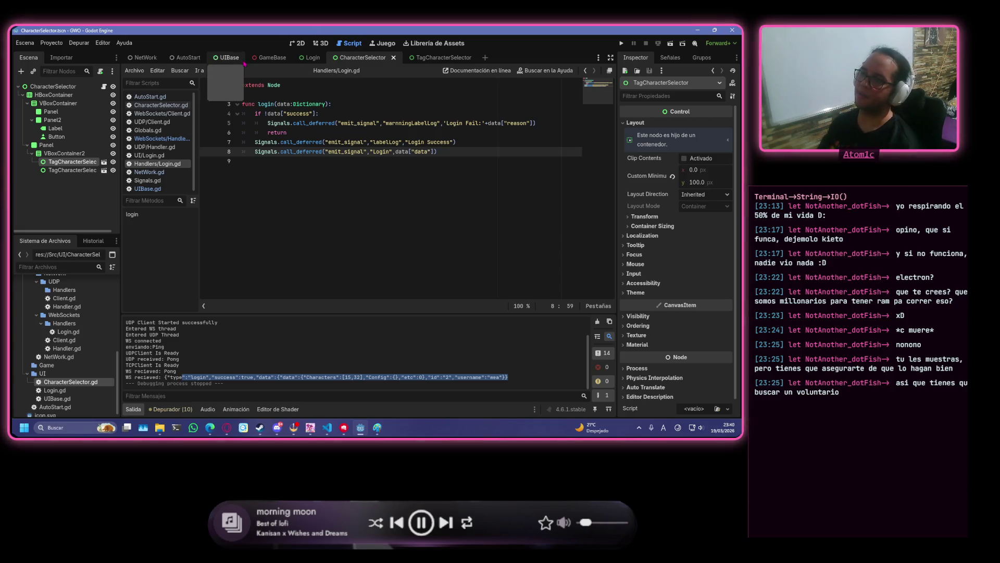
Step: With the Login scene open, delete that data argument again and start a new line below the call
{"action": "left_click", "coordinate": [314, 60]}
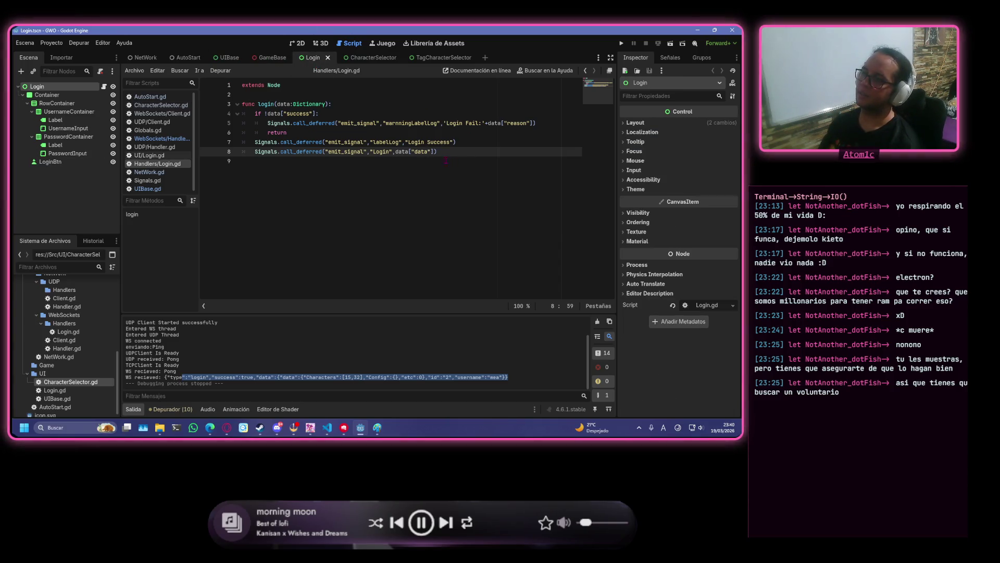
{"action": "left_click_drag", "start_coordinate": [440, 152], "coordinate": [391, 151]}
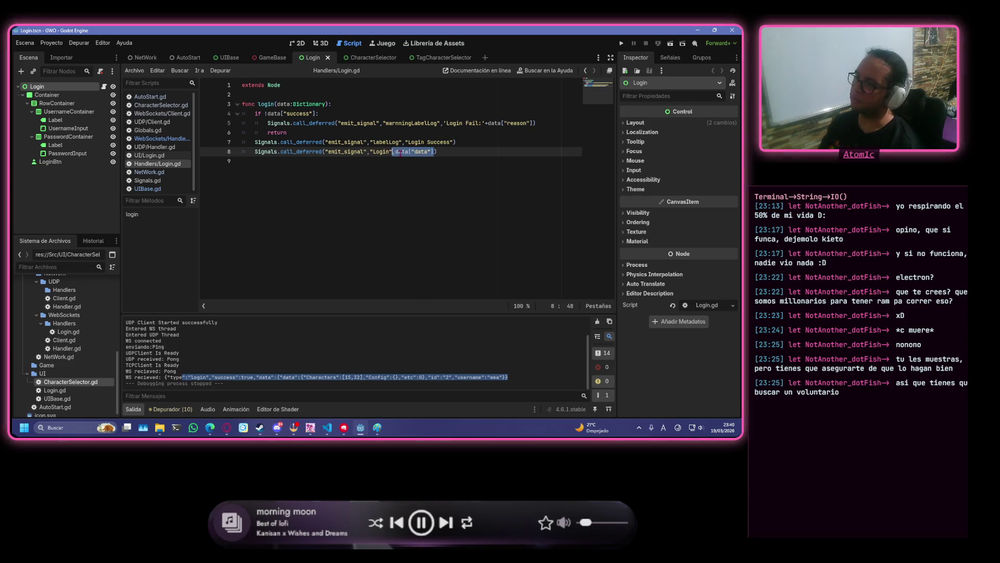
{"action": "key", "text": "BackSpace"}
{"action": "left_click", "coordinate": [400, 152]}
{"action": "key", "text": "Return"}
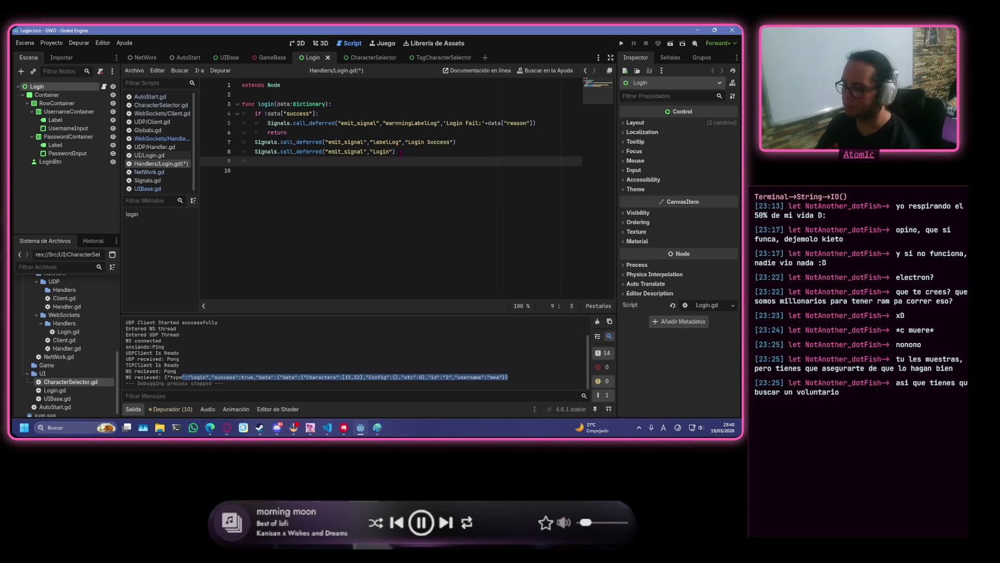
Step: Add print(data["data"]) on line 9, save the script, and run the game with F5
{"action": "type", "text": "pri"}
{"action": "key", "text": "Down"}
{"action": "key", "text": "Down"}
{"action": "key", "text": "Down"}
{"action": "key", "text": "Return"}
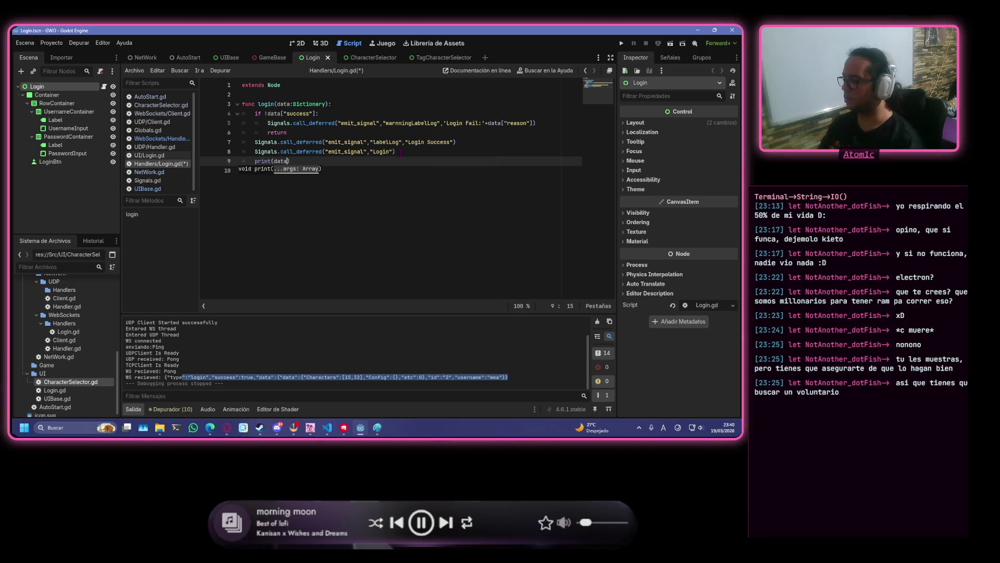
{"action": "type", "text": "["}
{"action": "type", "text": "\"data"}
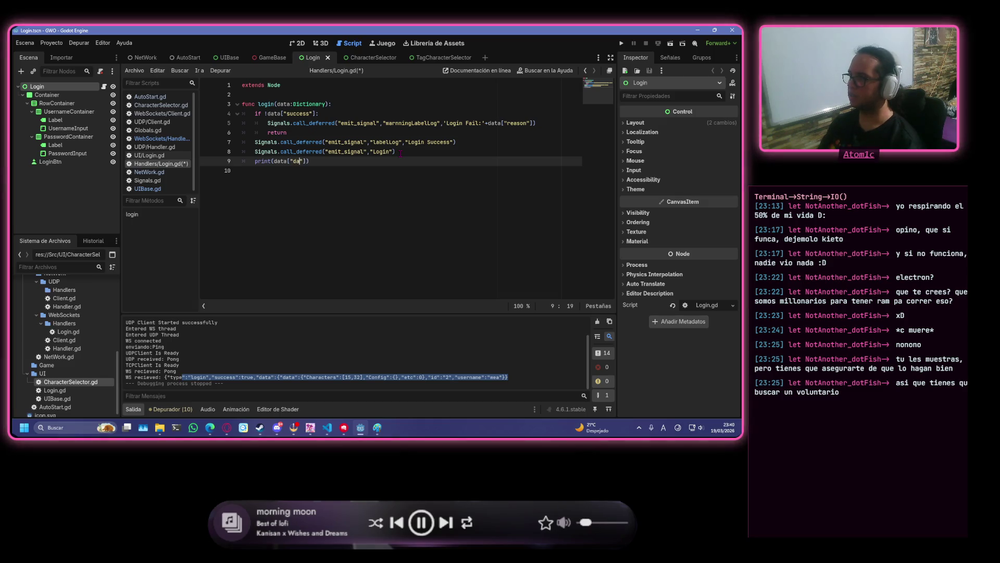
{"action": "key", "text": "ctrl+s"}
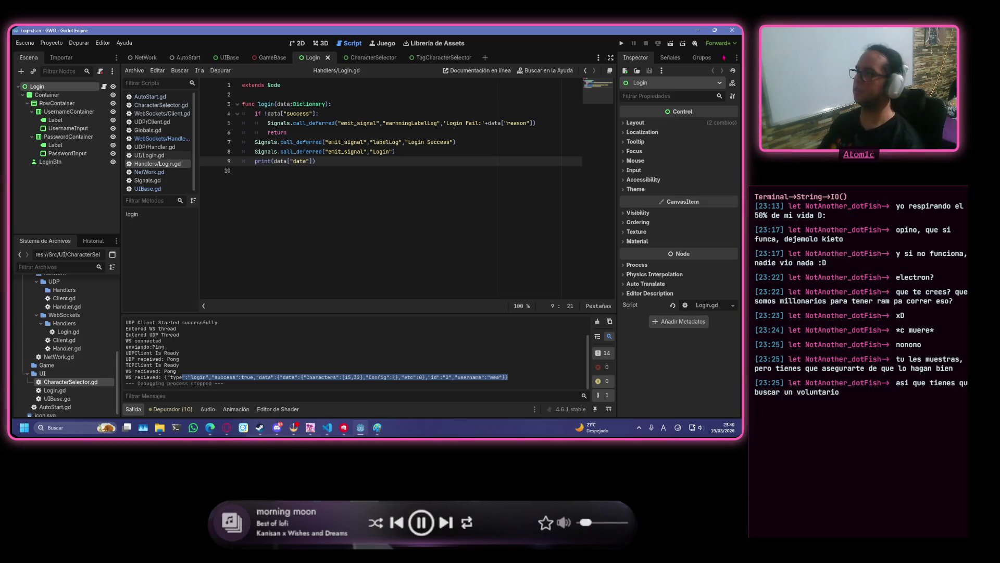
{"action": "key", "text": "F5"}
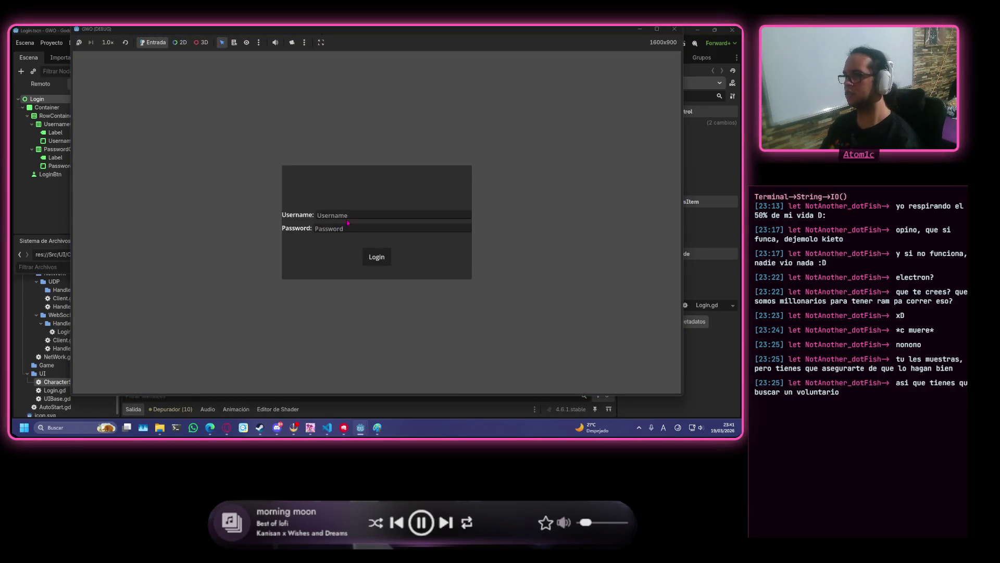
Step: Log in with a test username and password, read the printed login data, then change the key to data:id
{"action": "left_click", "coordinate": [347, 217]}
{"action": "type", "text": "wea"}
{"action": "key", "text": "Tab"}
{"action": "type", "text": "wea"}
{"action": "left_click", "coordinate": [376, 257]}
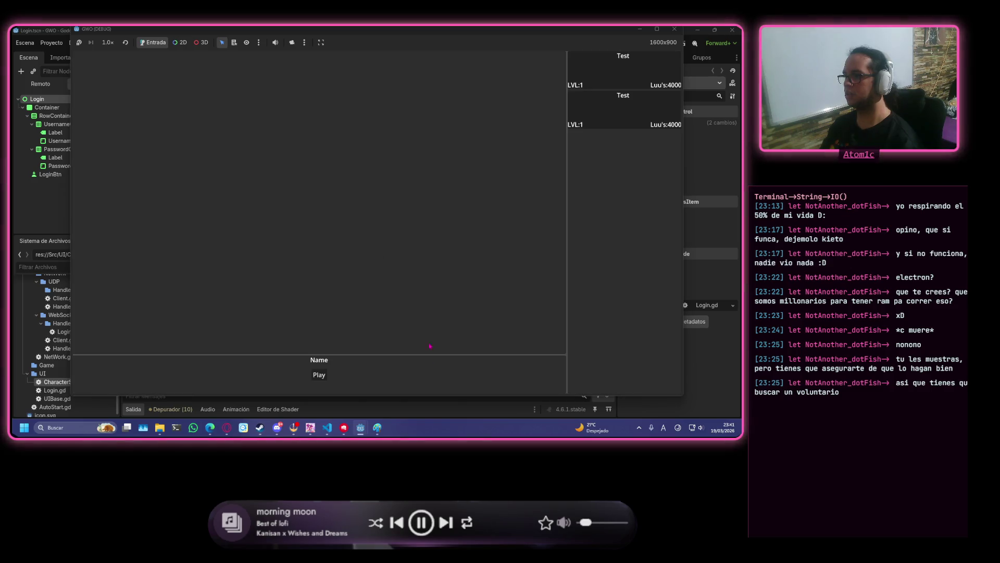
{"action": "left_click", "coordinate": [415, 392]}
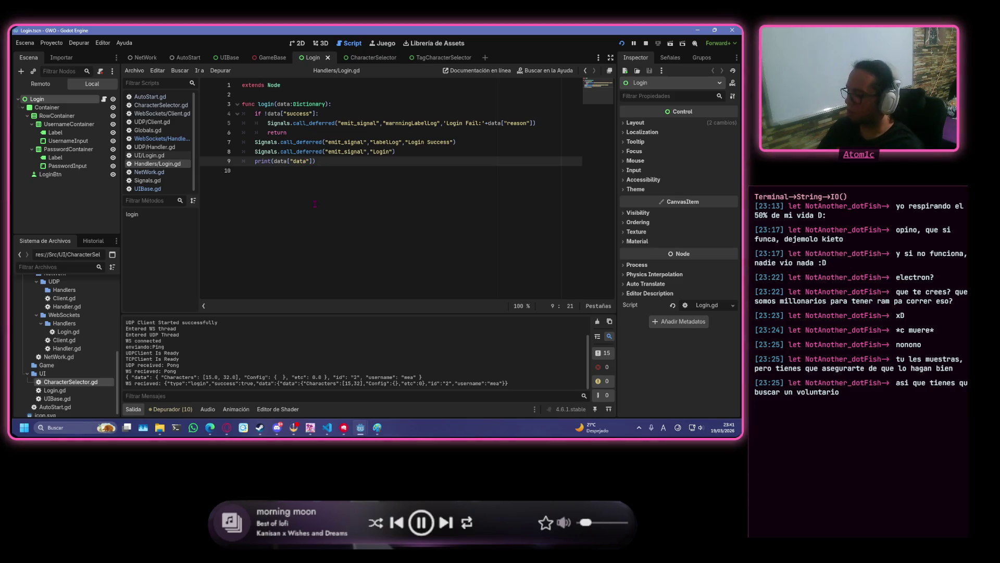
{"action": "type", "text": ":id"}
{"action": "left_click", "coordinate": [563, 186]}
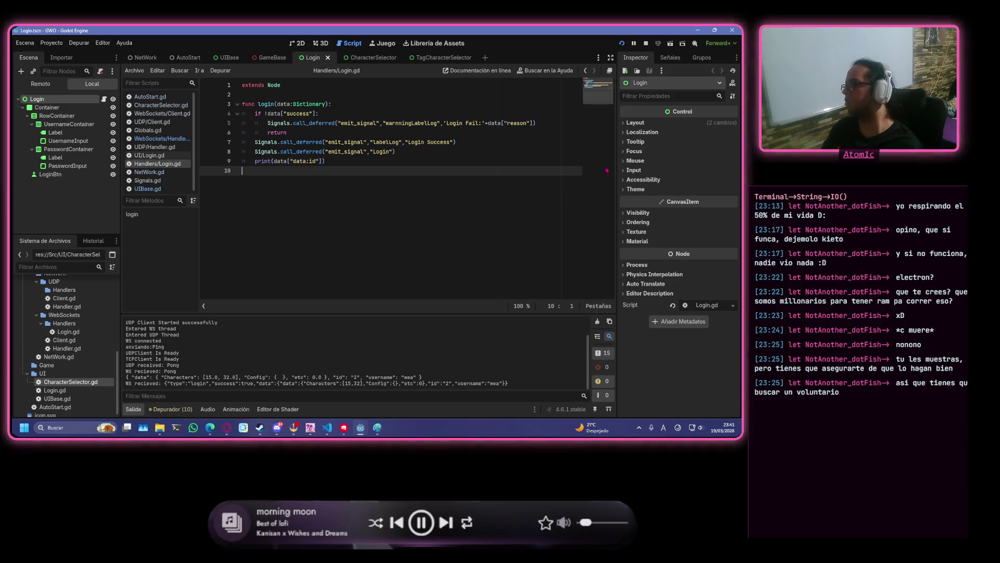
{"action": "left_click", "coordinate": [621, 42]}
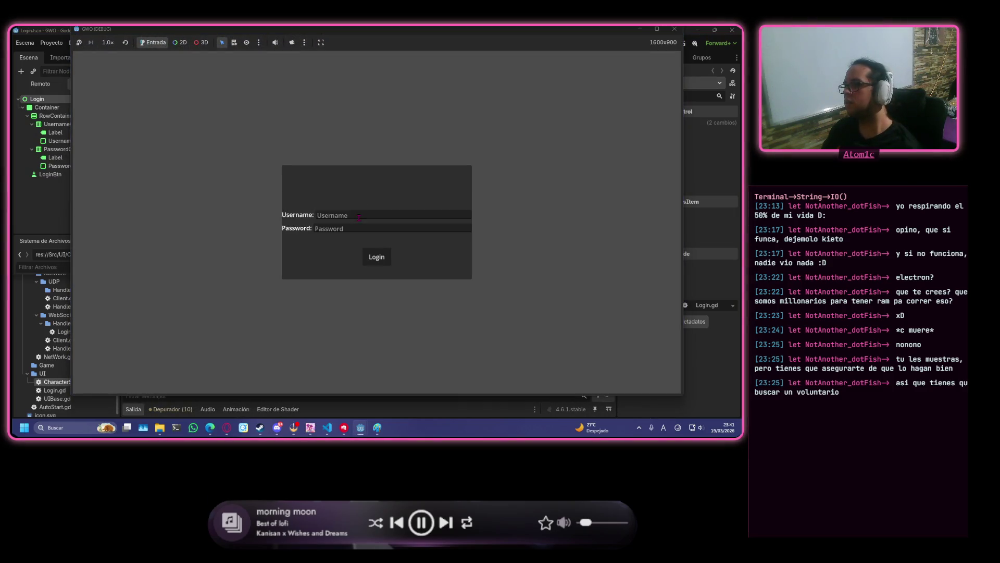
{"action": "left_click", "coordinate": [360, 218]}
{"action": "type", "text": "wea"}
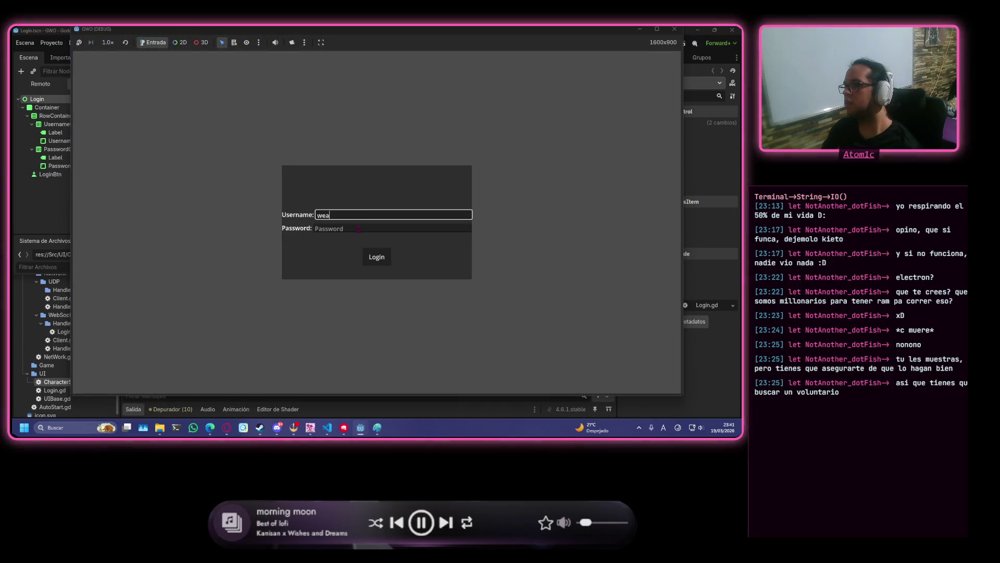
{"action": "key", "text": "Tab"}
{"action": "type", "text": "awe"}
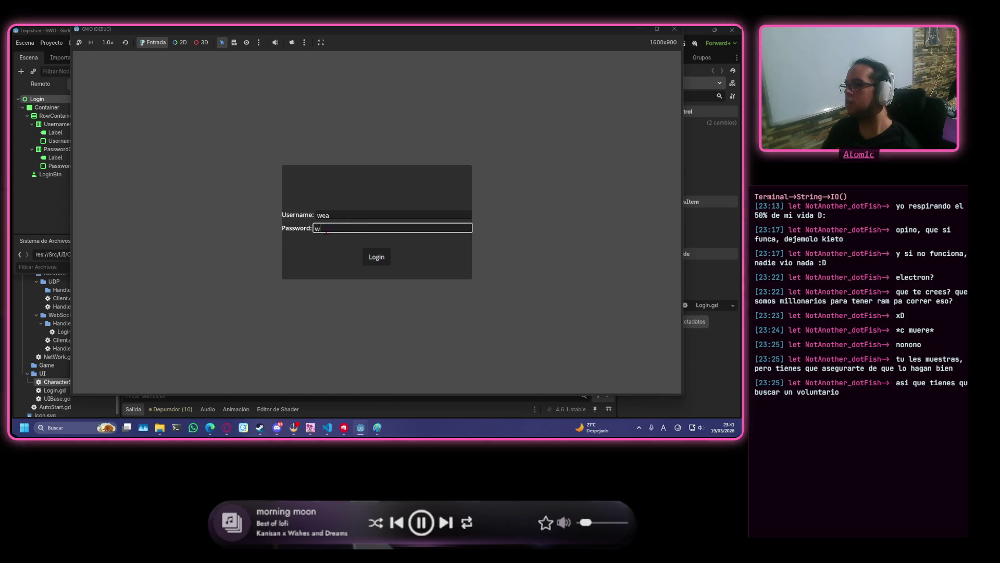
{"action": "left_click", "coordinate": [377, 255]}
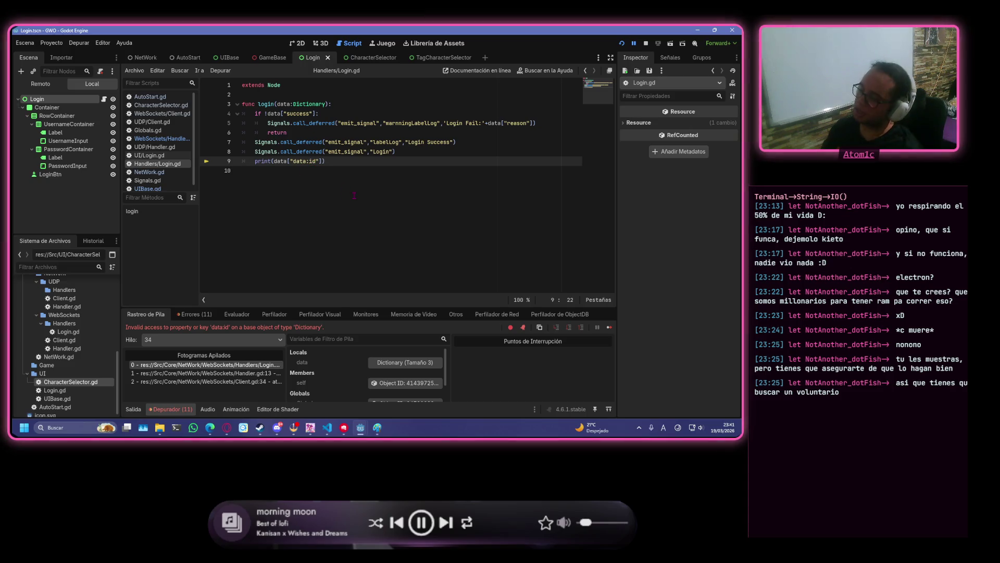
{"action": "key", "text": "BackSpace"}
{"action": "key", "text": "Delete"}
{"action": "key", "text": "Delete"}
{"action": "key", "text": "ctrl+s"}
{"action": "key", "text": "F5"}
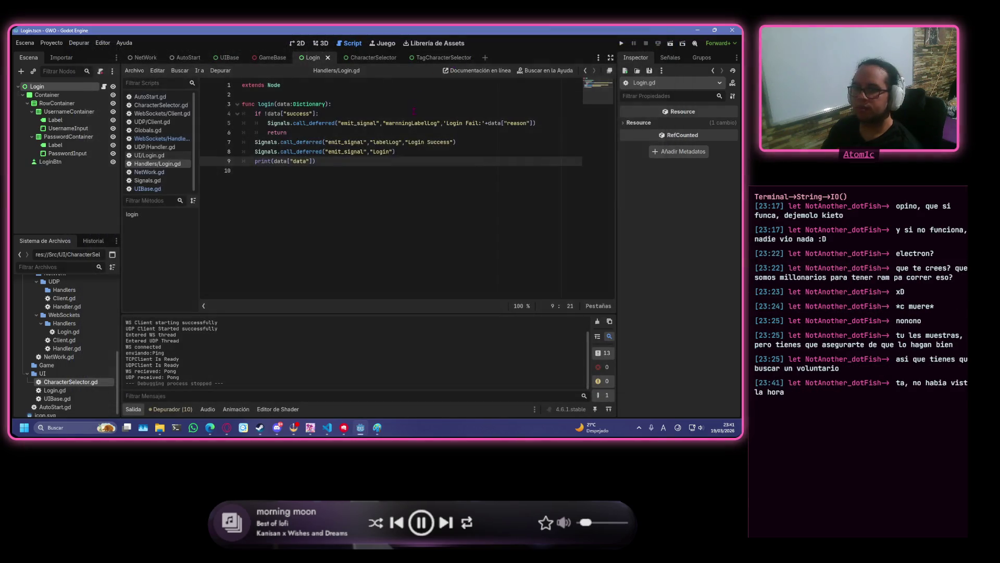
{"action": "left_click", "coordinate": [414, 112]}
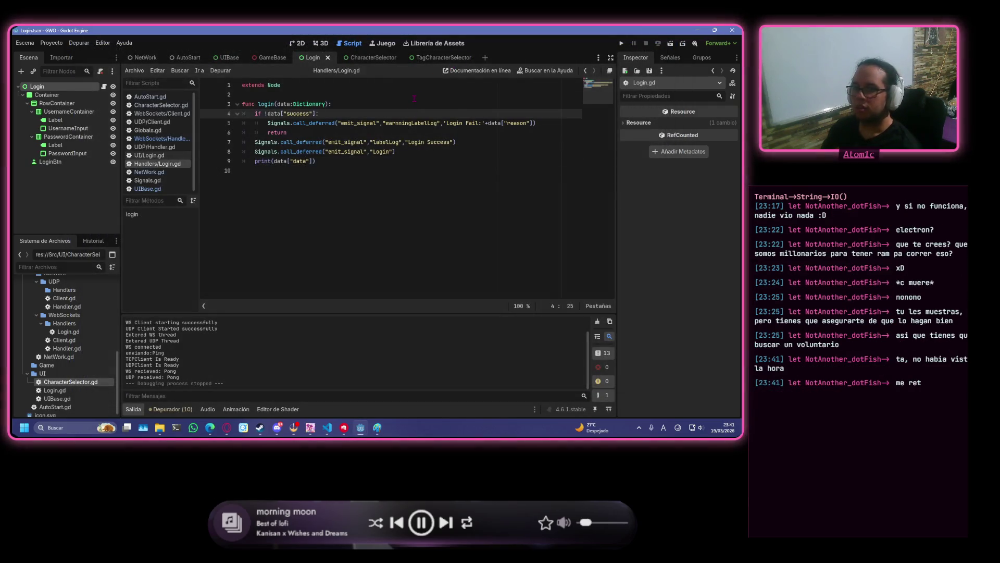
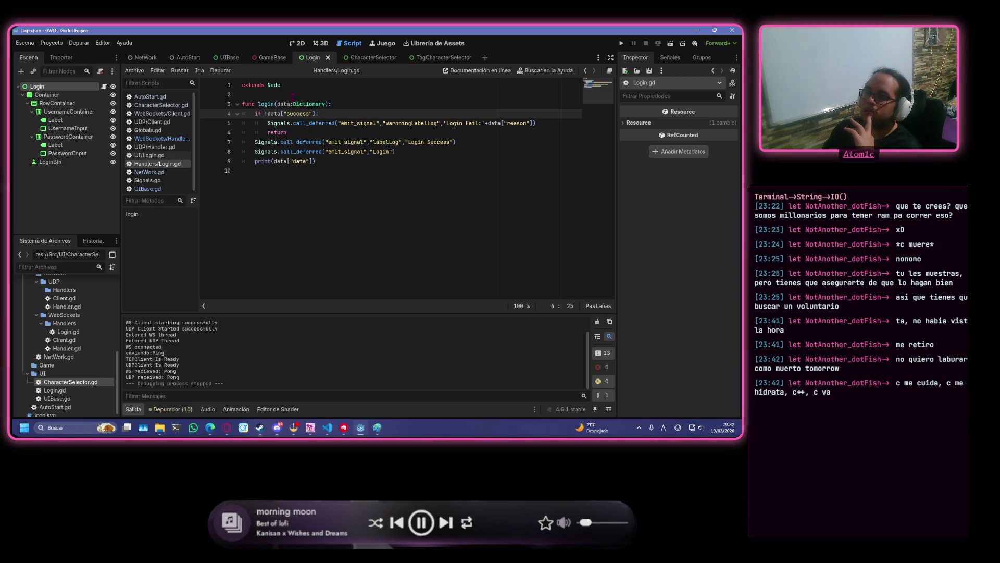
Step: Replace line 9's print(data["data"]) with DataDeData=data["data"] and open a new line
{"action": "left_click", "coordinate": [326, 170]}
{"action": "left_click", "coordinate": [329, 162]}
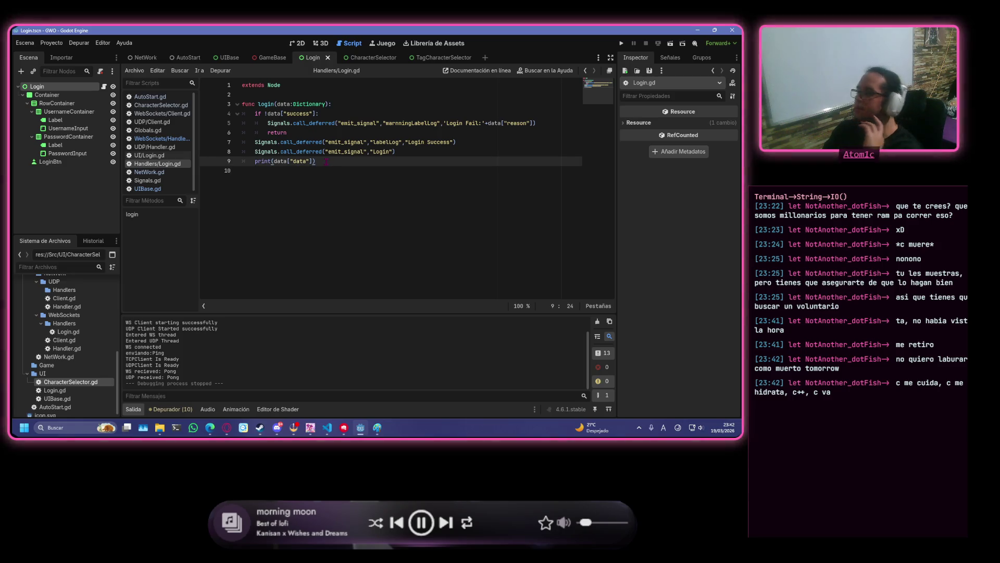
{"action": "mouse_move", "coordinate": [317, 148]}
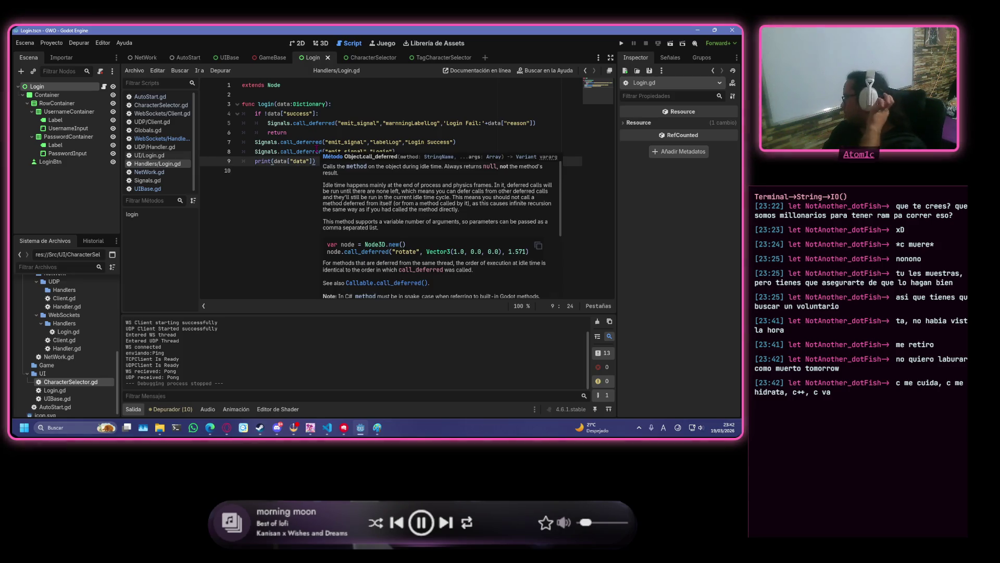
{"action": "left_click", "coordinate": [274, 142]}
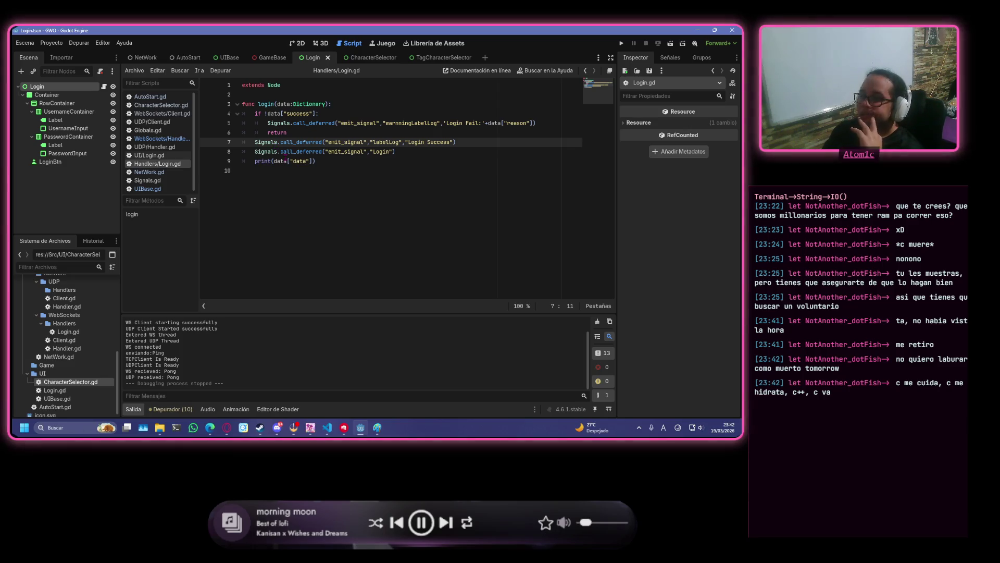
{"action": "left_click_drag", "start_coordinate": [316, 161], "coordinate": [256, 163]}
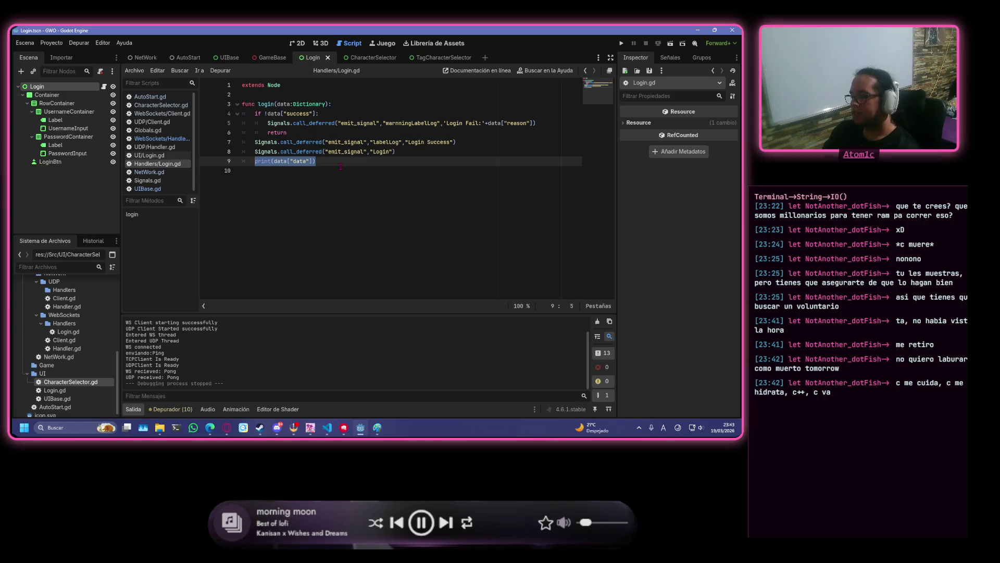
{"action": "type", "text": "da"}
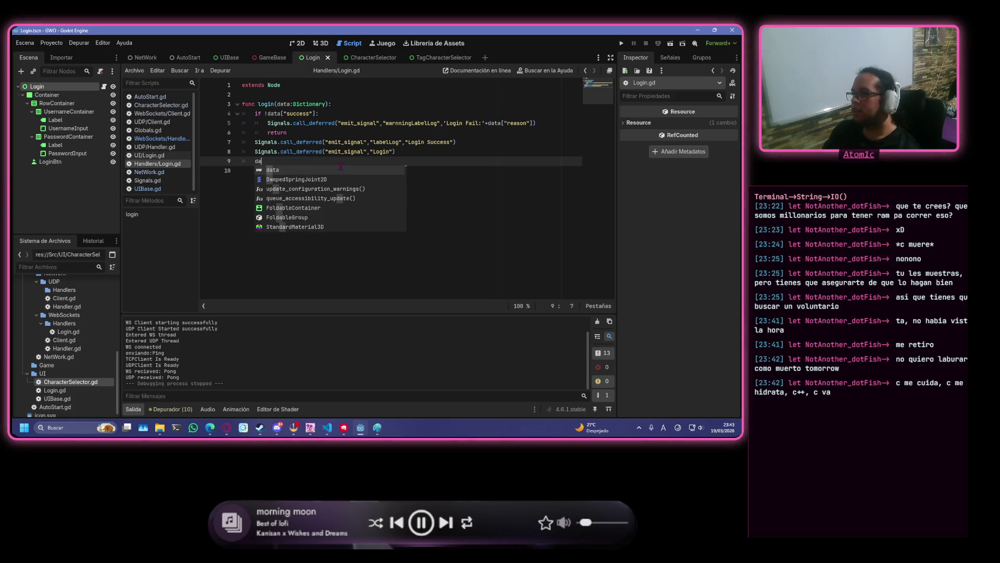
{"action": "key", "text": "Return"}
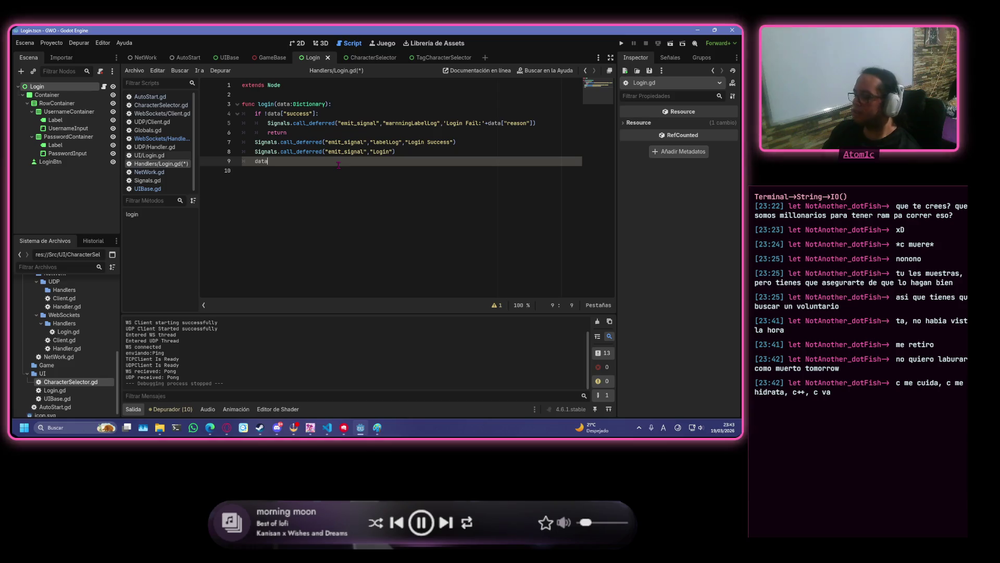
{"action": "type", "text": "dedata"}
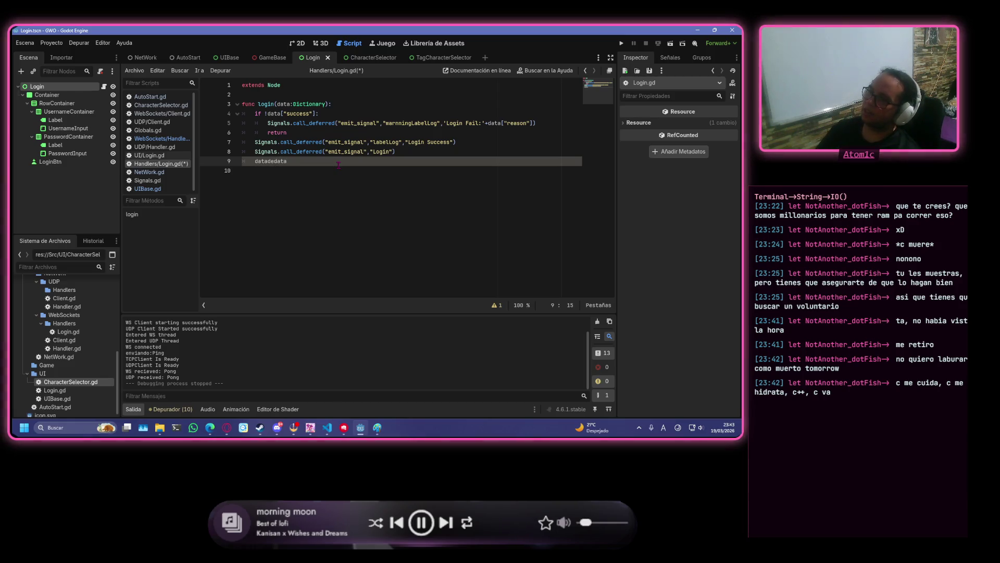
{"action": "key", "text": "BackSpace"}
{"action": "key", "text": "BackSpace"}
{"action": "key", "text": "BackSpace"}
{"action": "key", "text": "ctrl+space"}
{"action": "key", "text": "Escape"}
{"action": "type", "text": "ataDeDa"}
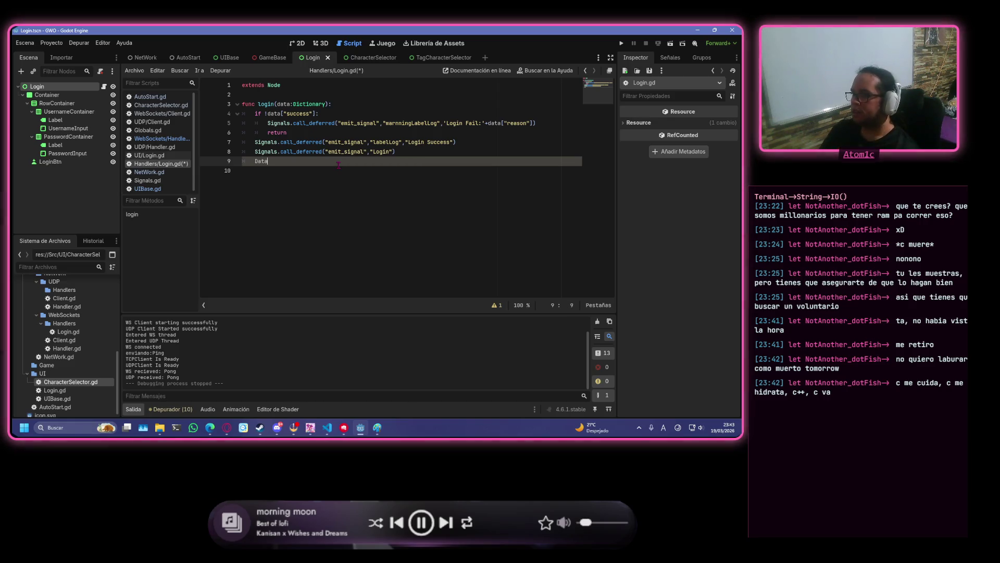
{"action": "type", "text": "ta="}
{"action": "type", "text": "data["}
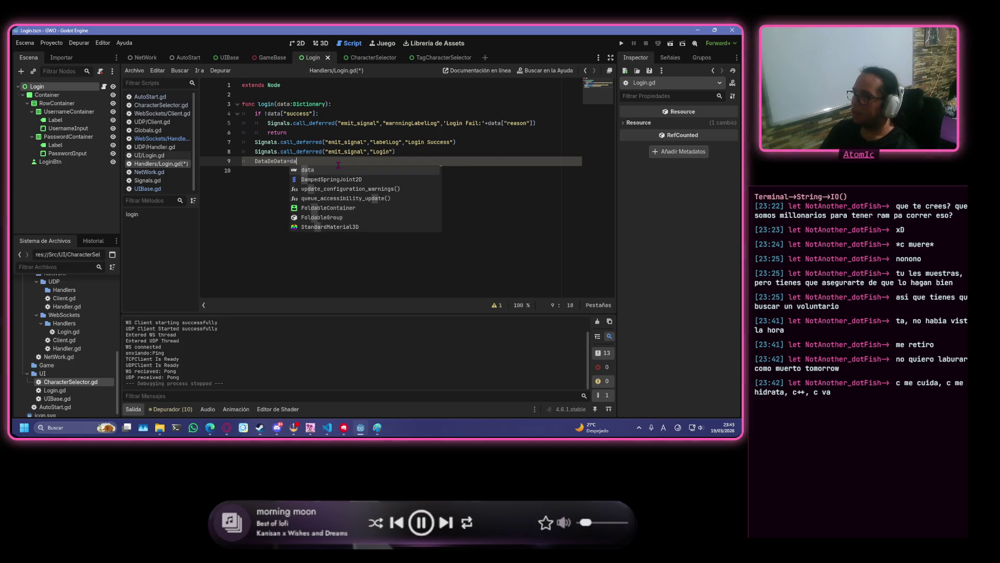
{"action": "type", "text": "\"data"}
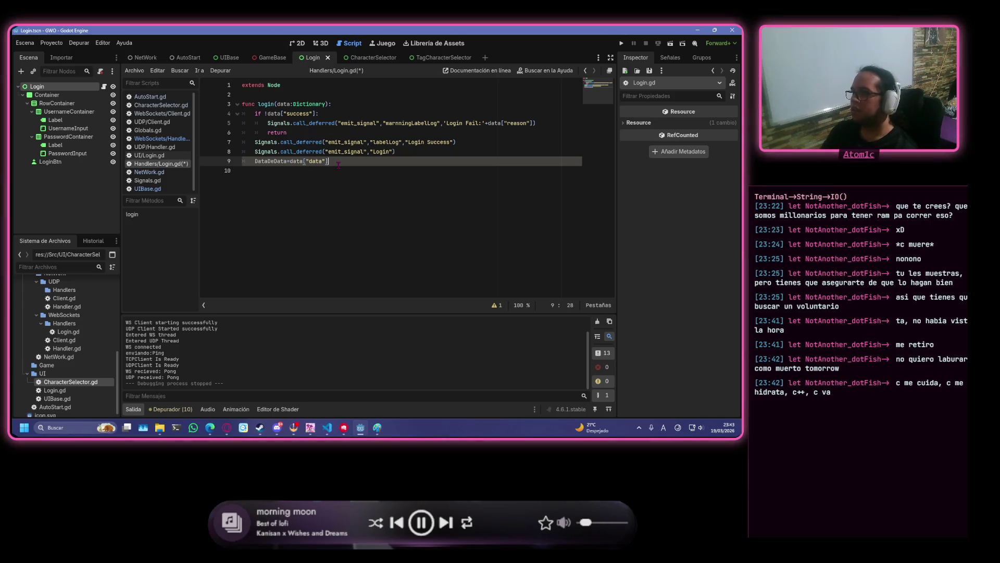
{"action": "key", "text": "Return"}
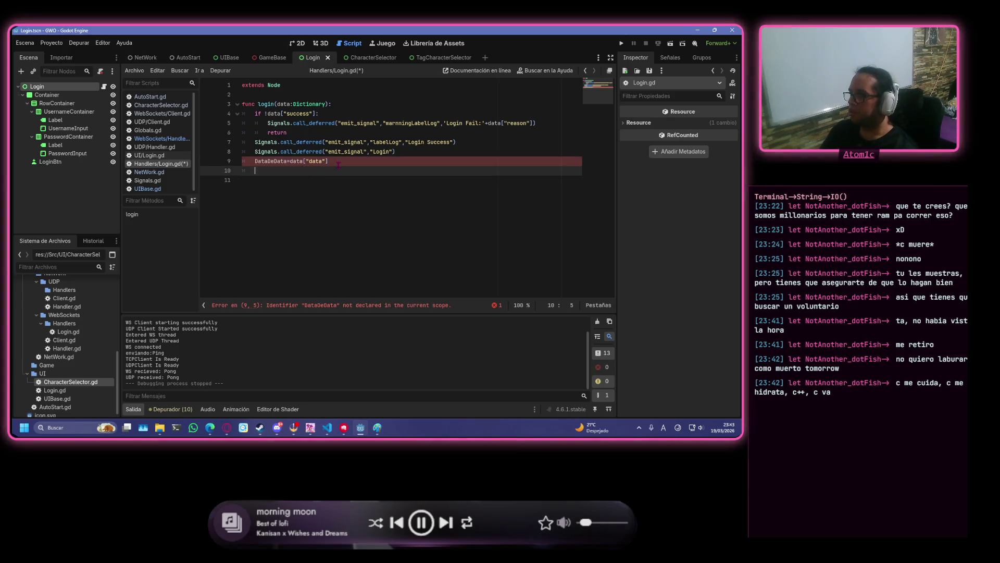
Step: Prefix the assignment with var, add print(DataDeData["id"]) below, save, and run the project
{"action": "key", "text": "Up"}
{"action": "type", "text": "var"}
{"action": "key", "text": "Down"}
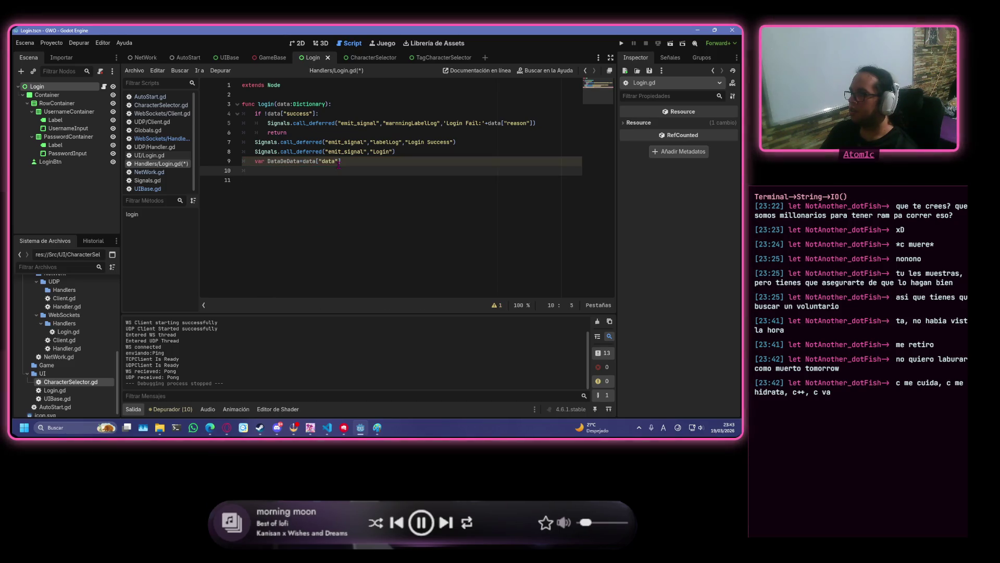
{"action": "type", "text": "pr"}
{"action": "key", "text": "Down"}
{"action": "key", "text": "Down"}
{"action": "key", "text": "Up"}
{"action": "type", "text": "int()"}
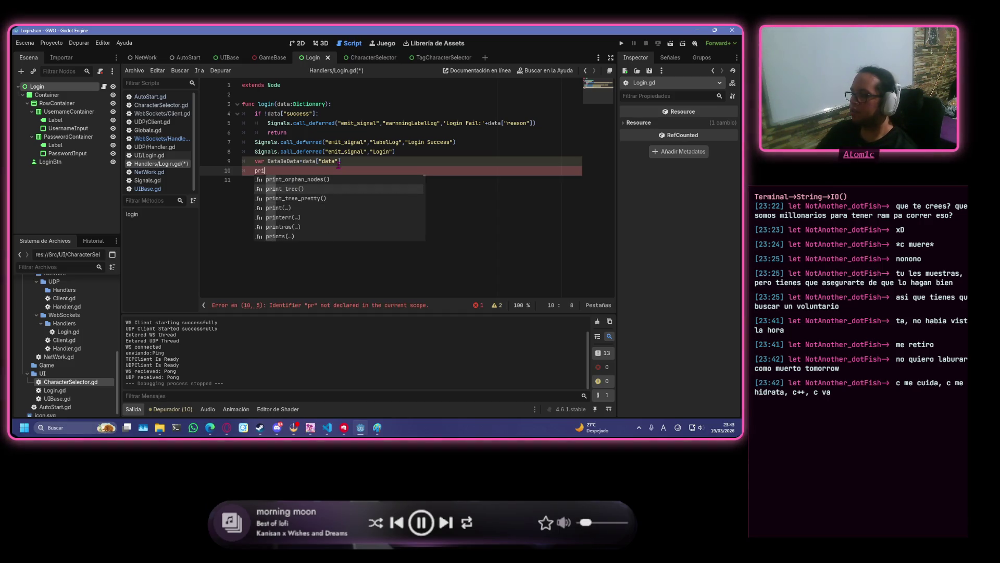
{"action": "key", "text": "Left"}
{"action": "type", "text": "DataDeData[\"id"}
{"action": "key", "text": "ctrl+s"}
{"action": "left_click", "coordinate": [453, 161]}
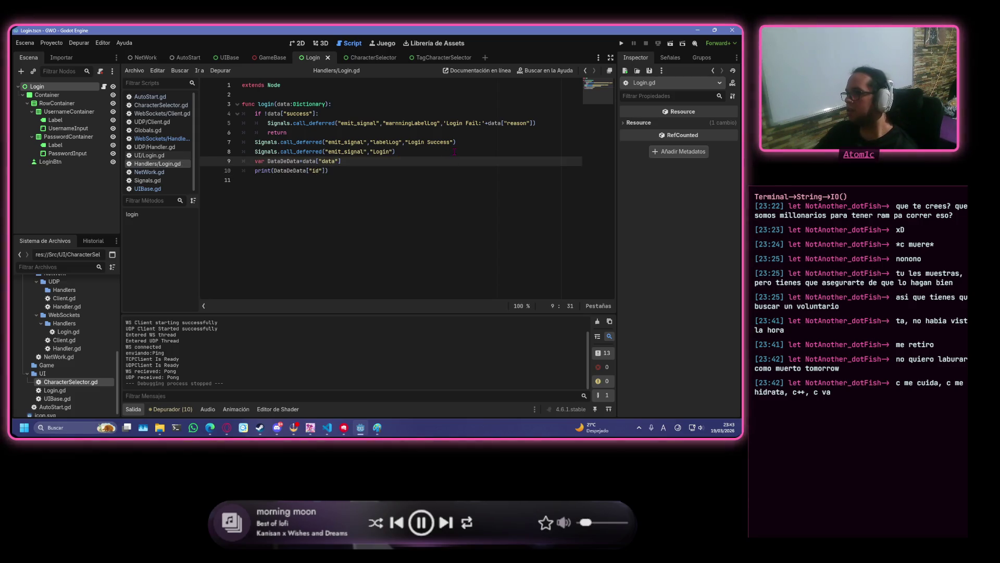
{"action": "left_click", "coordinate": [621, 43]}
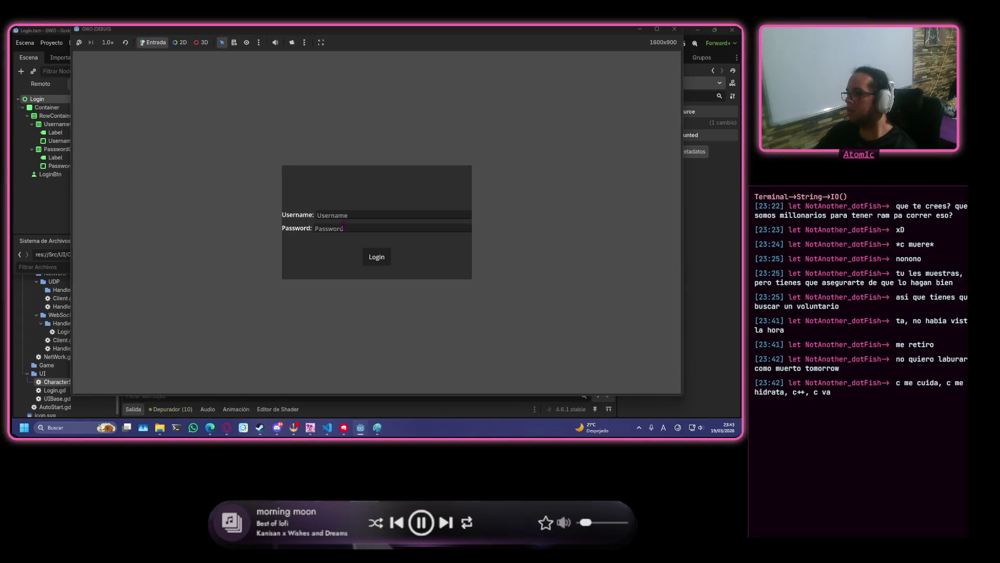
Step: Log in through the running game's form with the test username and password
{"action": "left_click", "coordinate": [346, 216]}
{"action": "type", "text": "wea"}
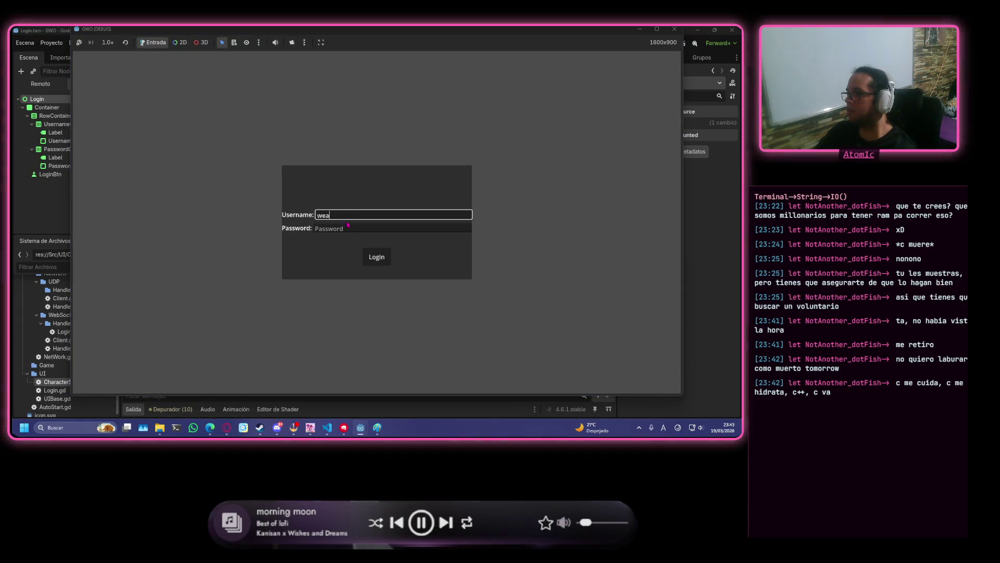
{"action": "key", "text": "Tab"}
{"action": "type", "text": "wea"}
{"action": "left_click", "coordinate": [379, 258]}
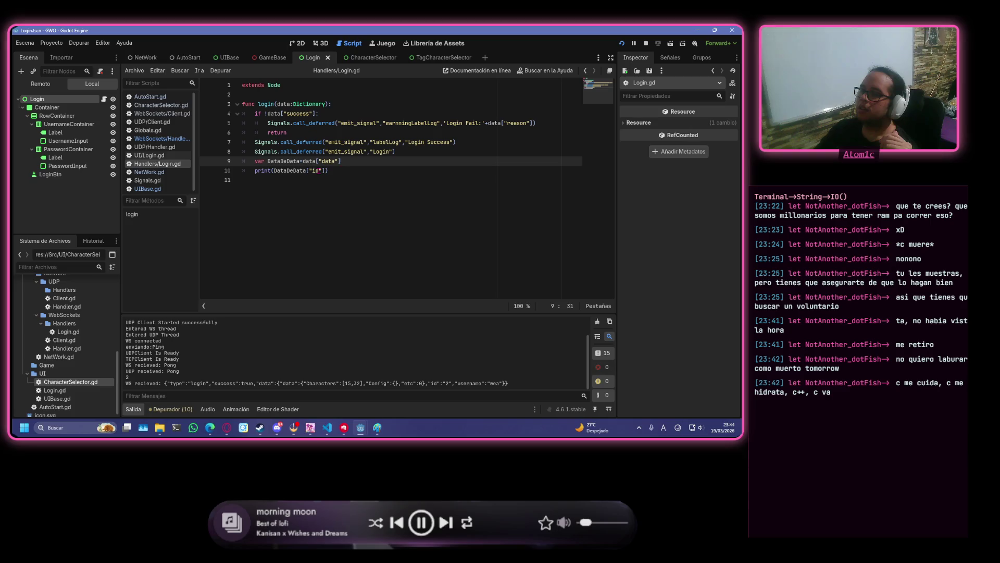
Step: Change the printed key on line 10 from "id" to "Characters" and save Login.gd
{"action": "left_click", "coordinate": [319, 170]}
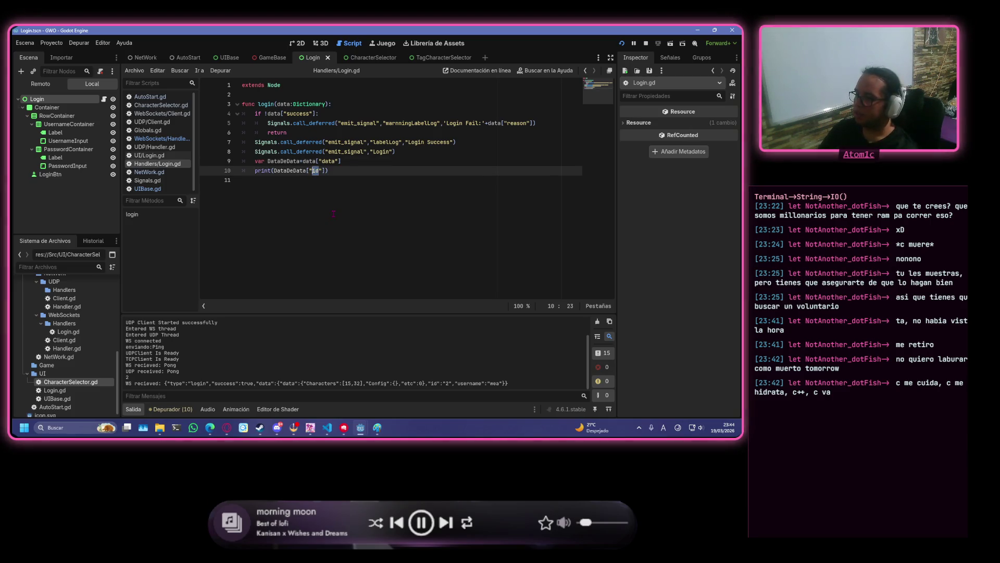
{"action": "type", "text": "Chracters"}
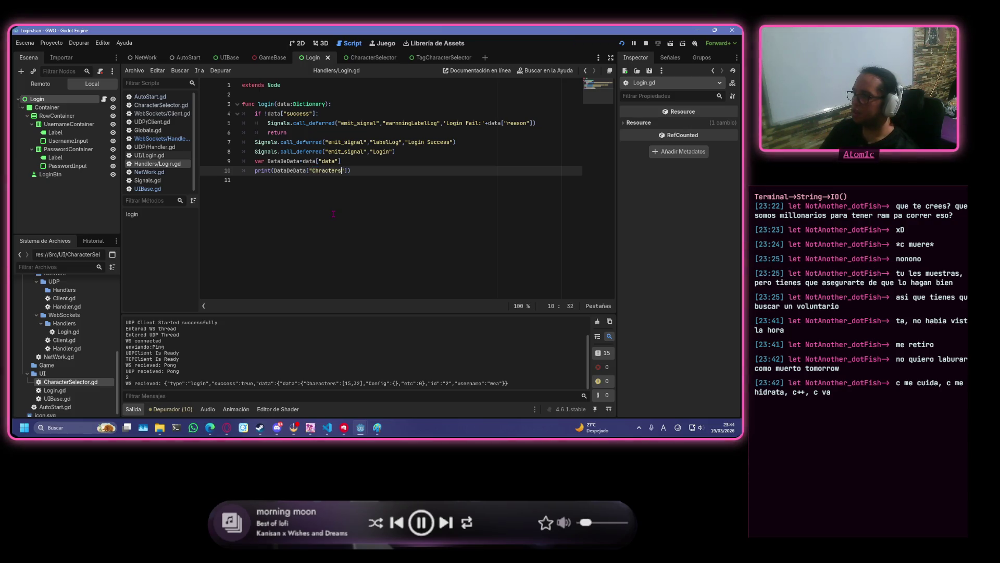
{"action": "left_click", "coordinate": [411, 159]}
{"action": "key", "text": "ctrl+s"}
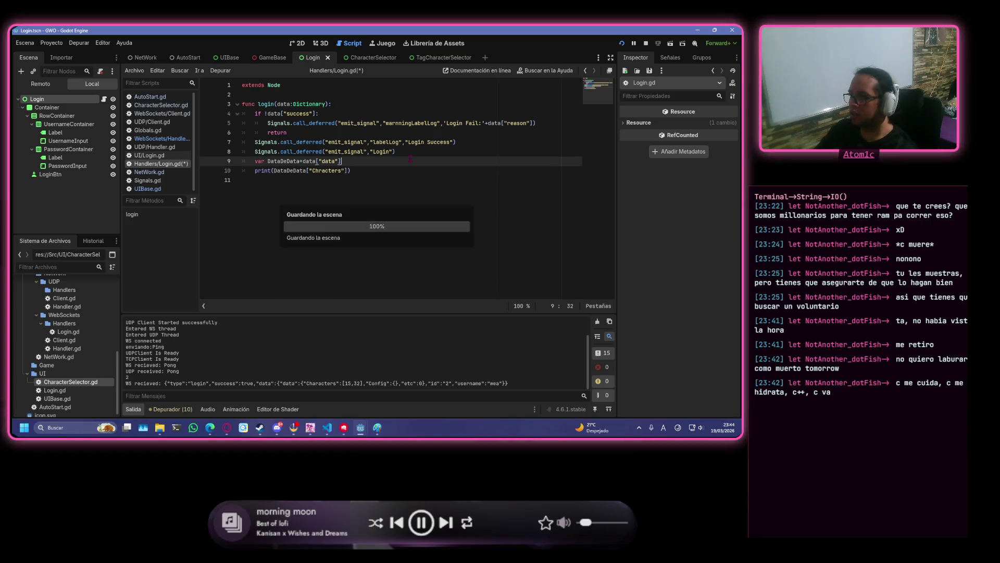
{"action": "left_click", "coordinate": [314, 170]}
{"action": "key", "text": "ctrl+s"}
Step: Rerun the game and submit the login form with the test credentials
{"action": "left_click", "coordinate": [622, 43]}
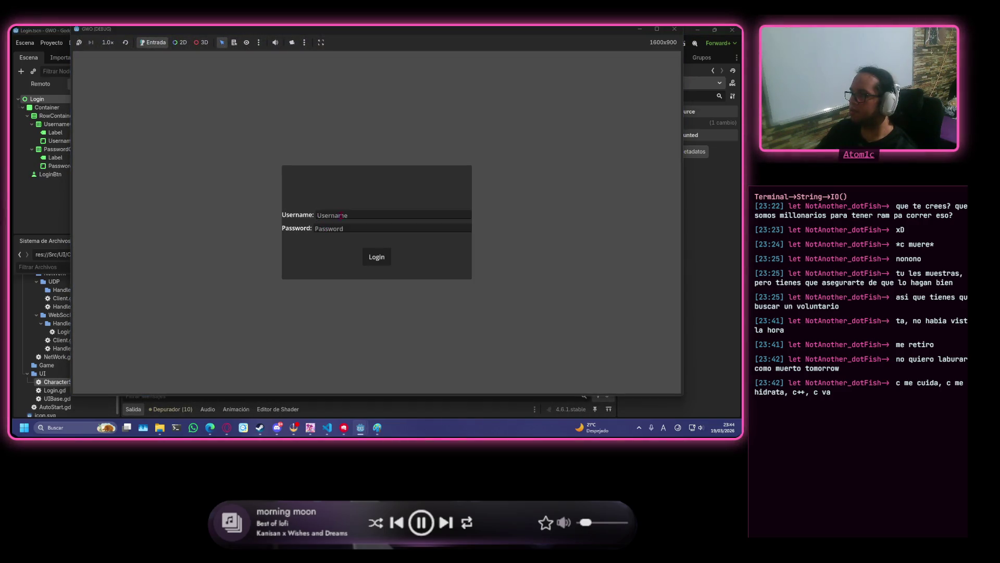
{"action": "left_click", "coordinate": [340, 215]}
{"action": "type", "text": "wea"}
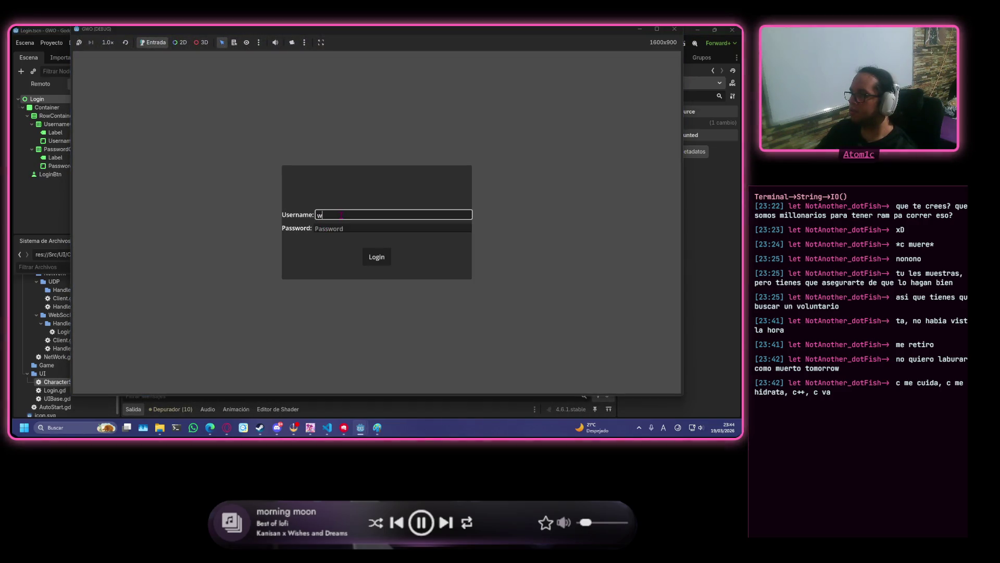
{"action": "left_click", "coordinate": [347, 229]}
{"action": "left_click", "coordinate": [373, 252]}
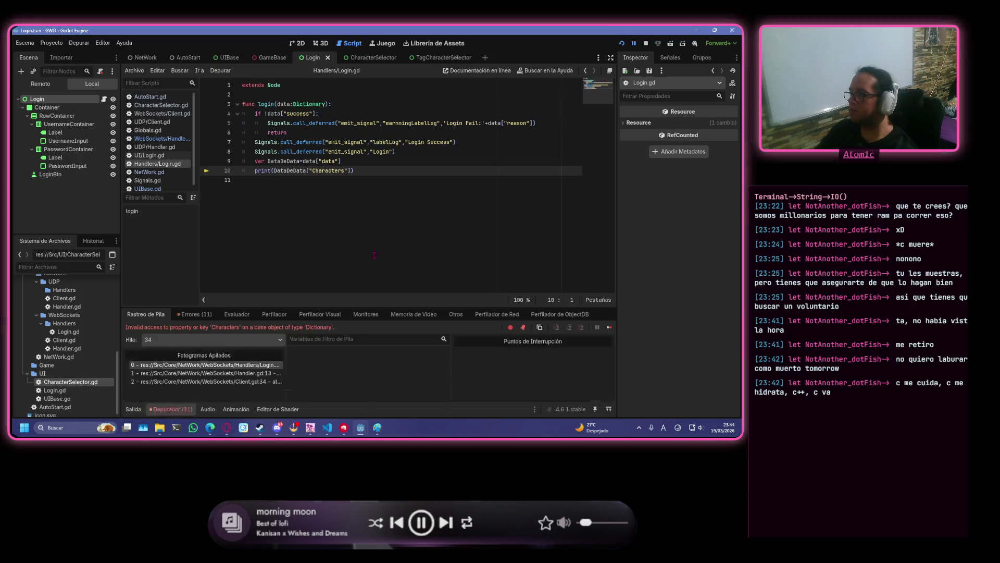
Step: Copy the Characters key from the output log over line 10's key and save the script
{"action": "left_click", "coordinate": [343, 171]}
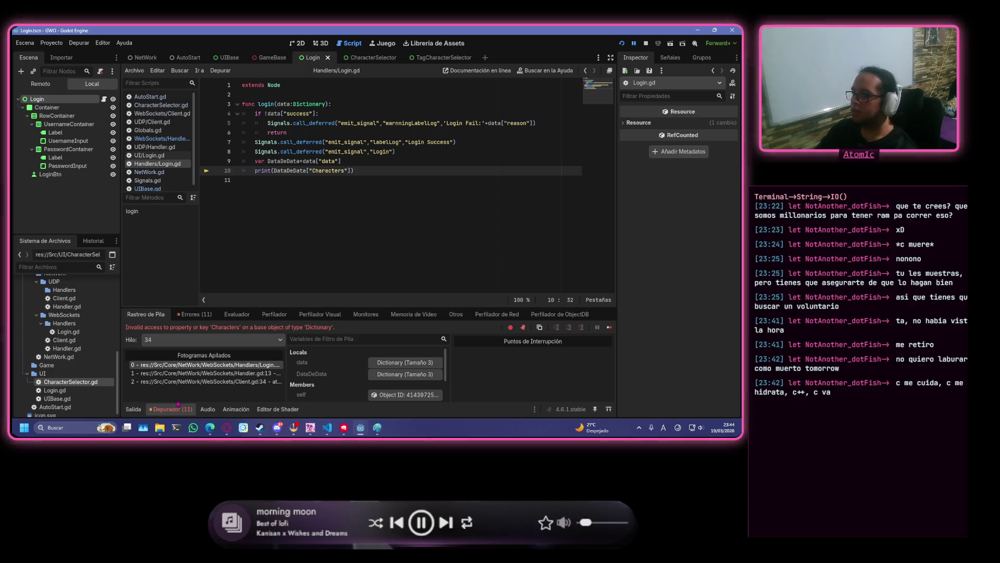
{"action": "left_click", "coordinate": [134, 409]}
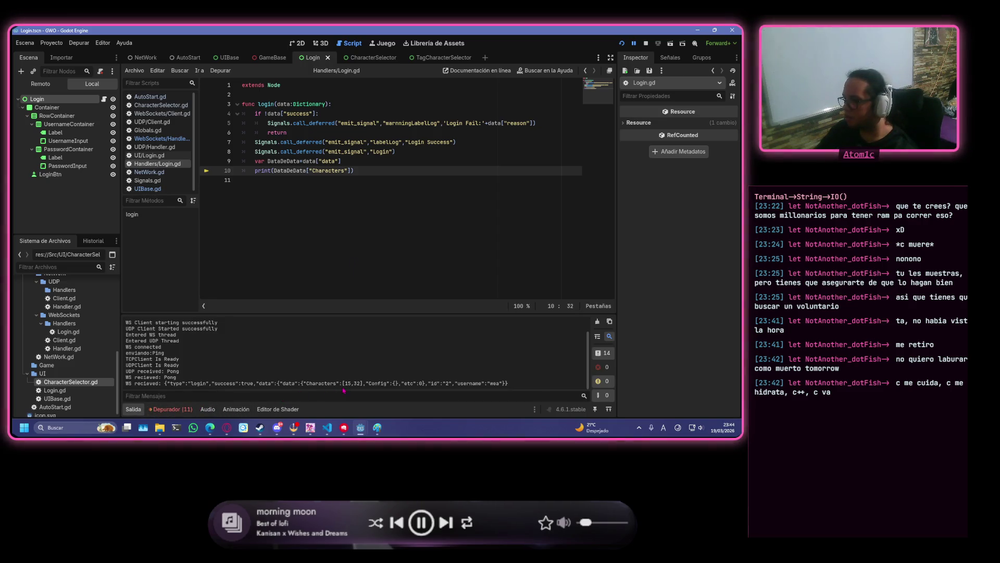
{"action": "left_click_drag", "start_coordinate": [337, 384], "coordinate": [311, 383]}
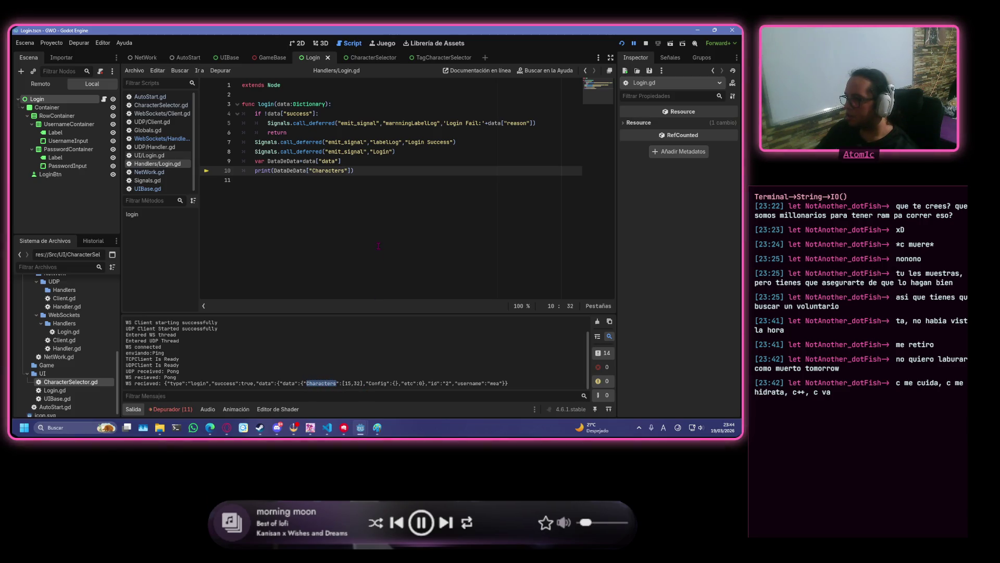
{"action": "left_click_drag", "start_coordinate": [346, 171], "coordinate": [314, 171]}
{"action": "key", "text": "ctrl+v"}
{"action": "left_click", "coordinate": [374, 171]}
{"action": "key", "text": "ctrl+s"}
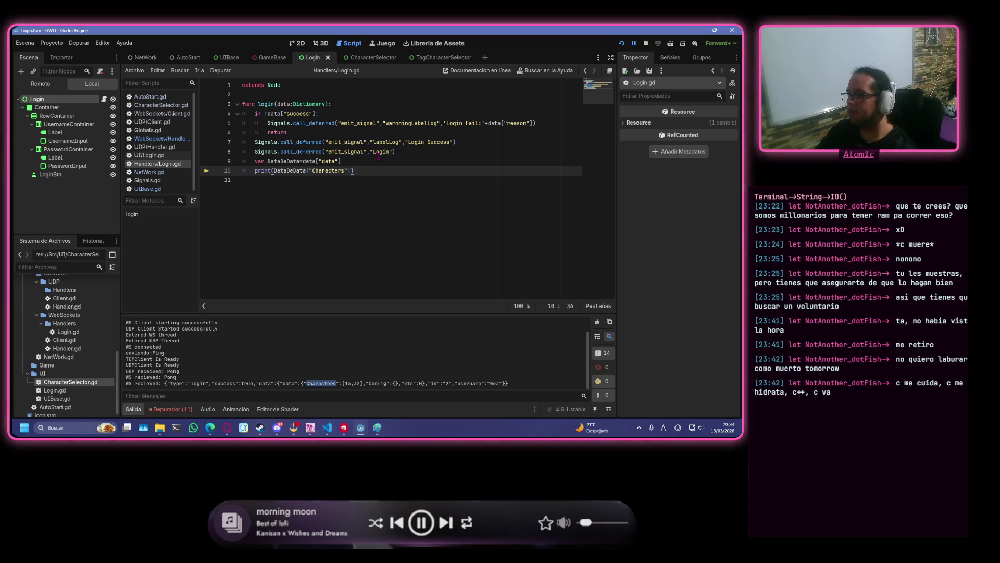
Step: Stop the running game and launch it again
{"action": "left_click", "coordinate": [273, 171]}
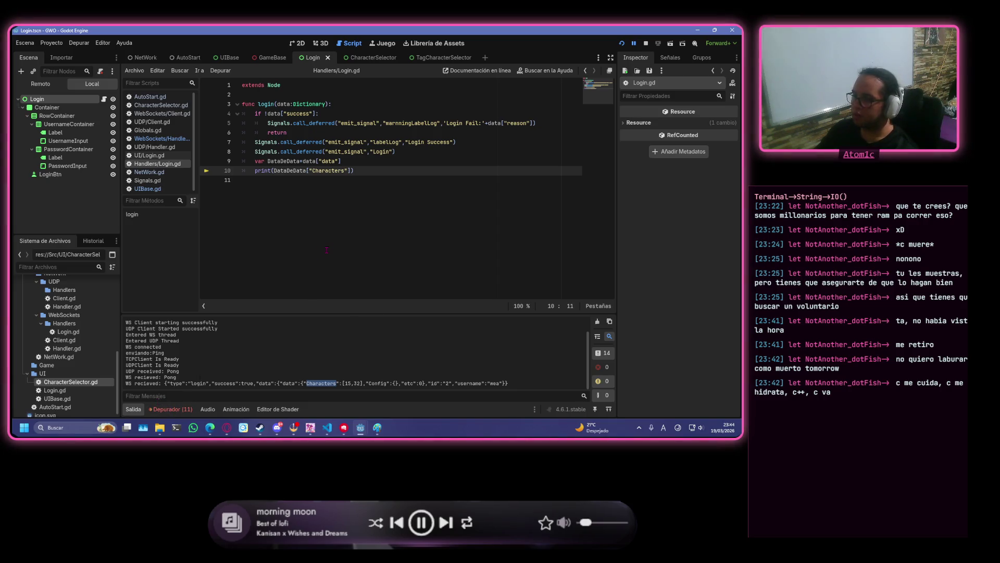
{"action": "left_click", "coordinate": [646, 44]}
{"action": "left_click", "coordinate": [621, 43]}
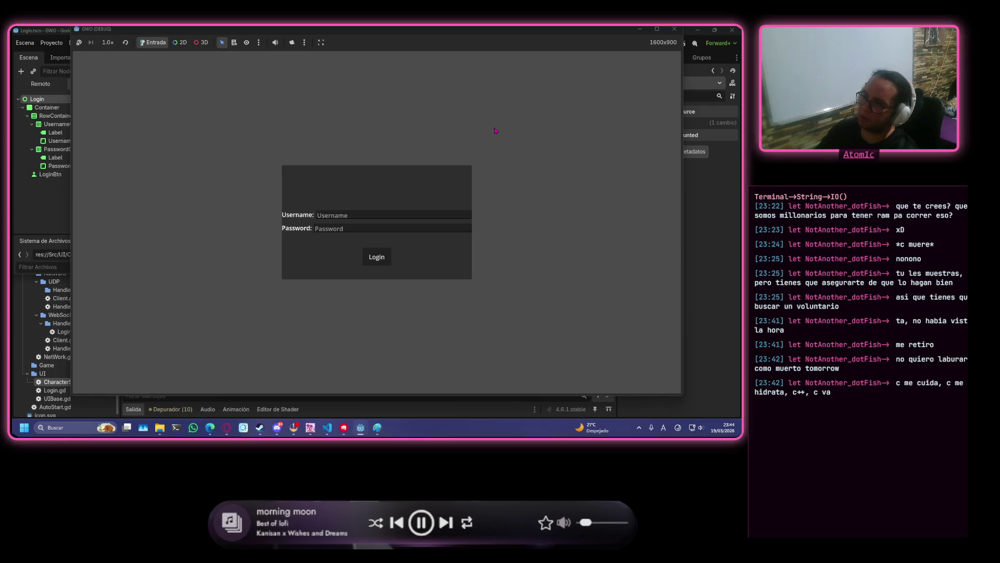
Step: Log in again, review the debugger's invalid 'Characters' error, and switch to the backend code
{"action": "left_click", "coordinate": [421, 215]}
{"action": "left_click", "coordinate": [413, 228]}
{"action": "type", "text": "wea"}
{"action": "left_click", "coordinate": [377, 256]}
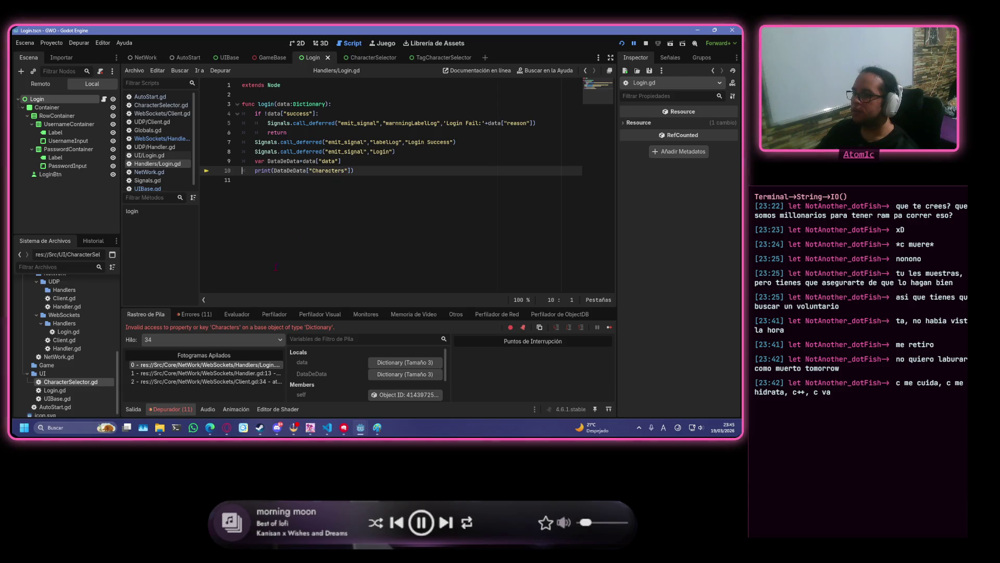
{"action": "left_click", "coordinate": [174, 314]}
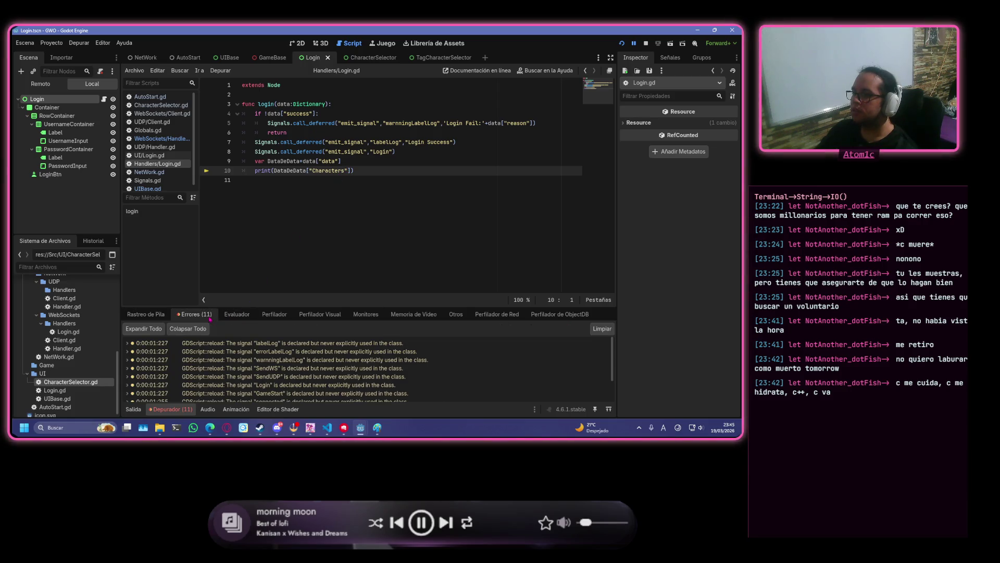
{"action": "left_click", "coordinate": [164, 314]}
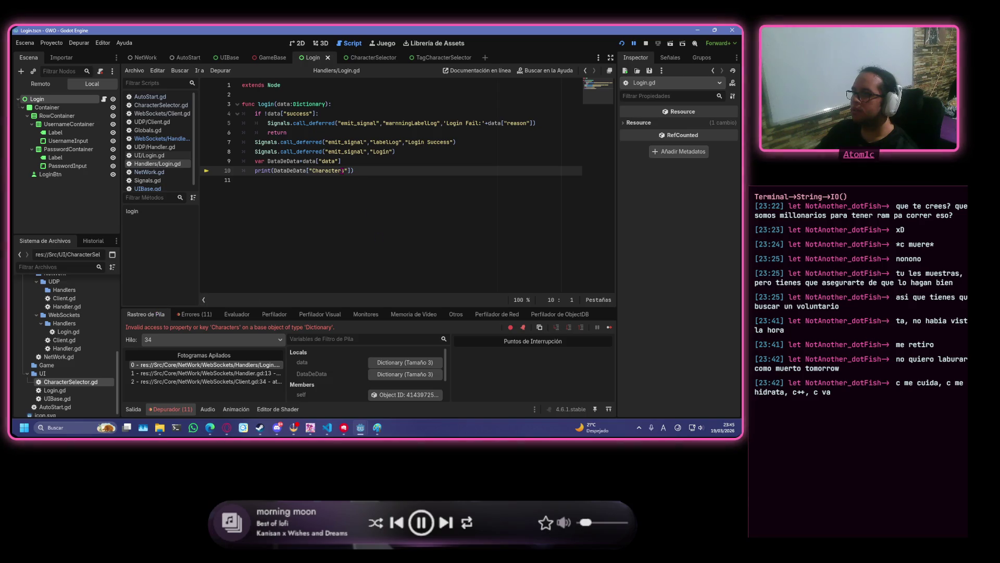
{"action": "key", "text": "alt+Tab"}
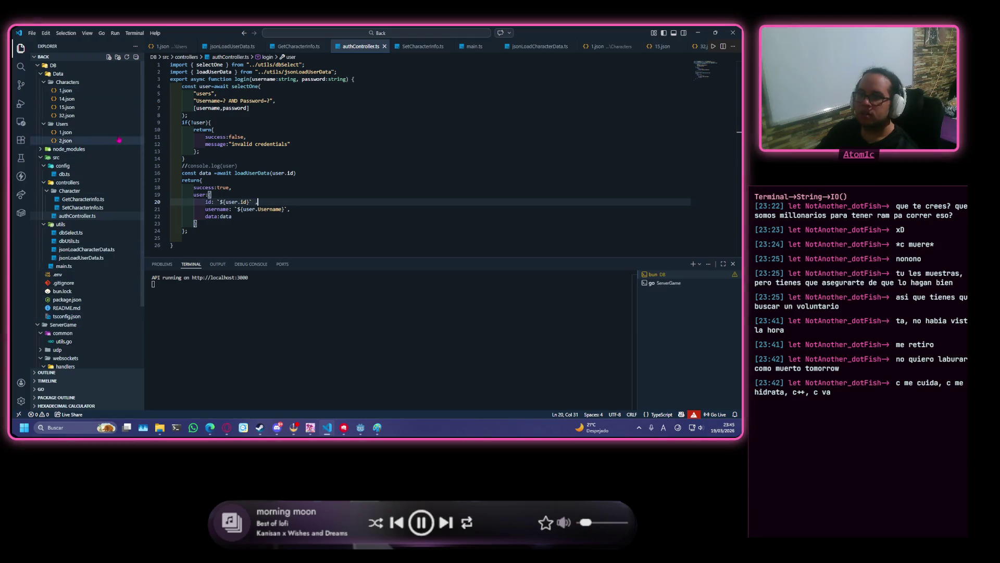
Step: Inspect Users/1.json's Characters list [1,14], save it unchanged, and return to Godot
{"action": "left_click", "coordinate": [66, 107]}
{"action": "left_click", "coordinate": [65, 132]}
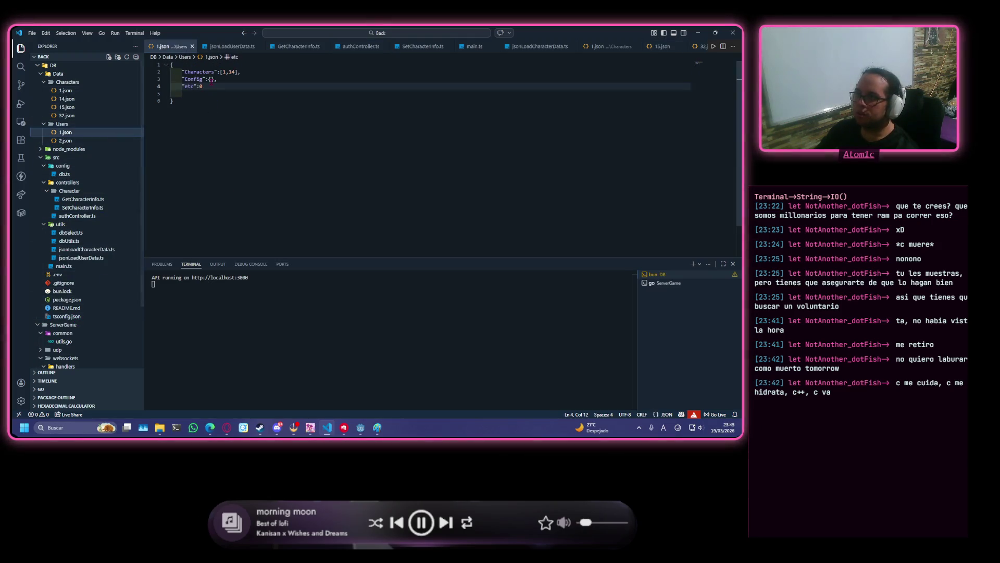
{"action": "left_click", "coordinate": [224, 72]}
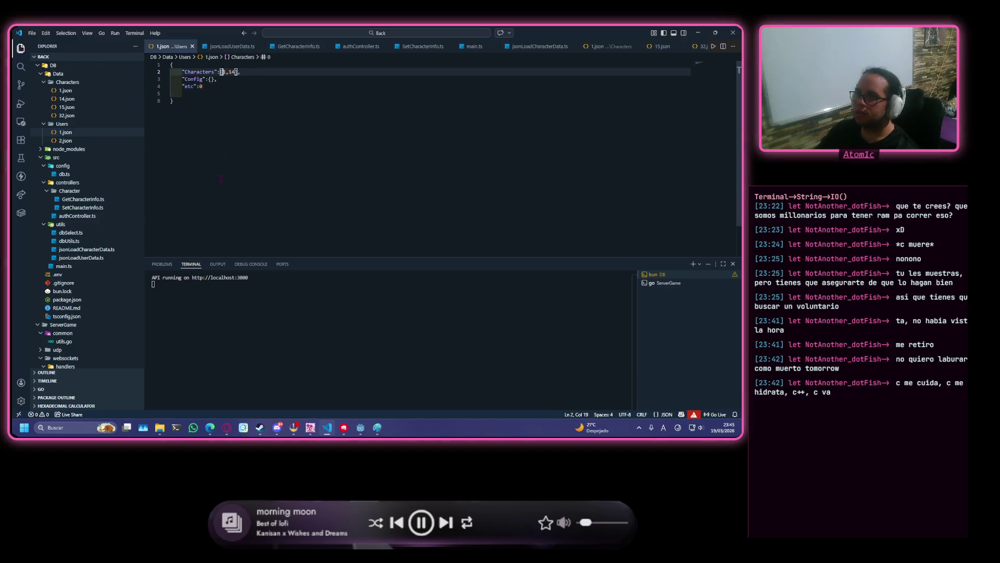
{"action": "key", "text": "BackSpace"}
{"action": "key", "text": "Right"}
{"action": "key", "text": "Right"}
{"action": "key", "text": "Right"}
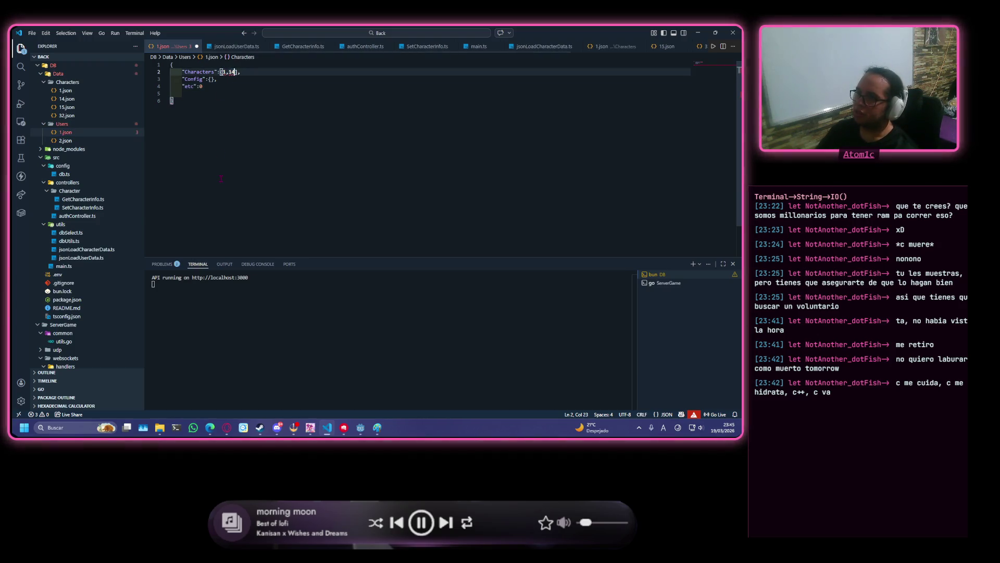
{"action": "key", "text": "Left"}
{"action": "key", "text": "Left"}
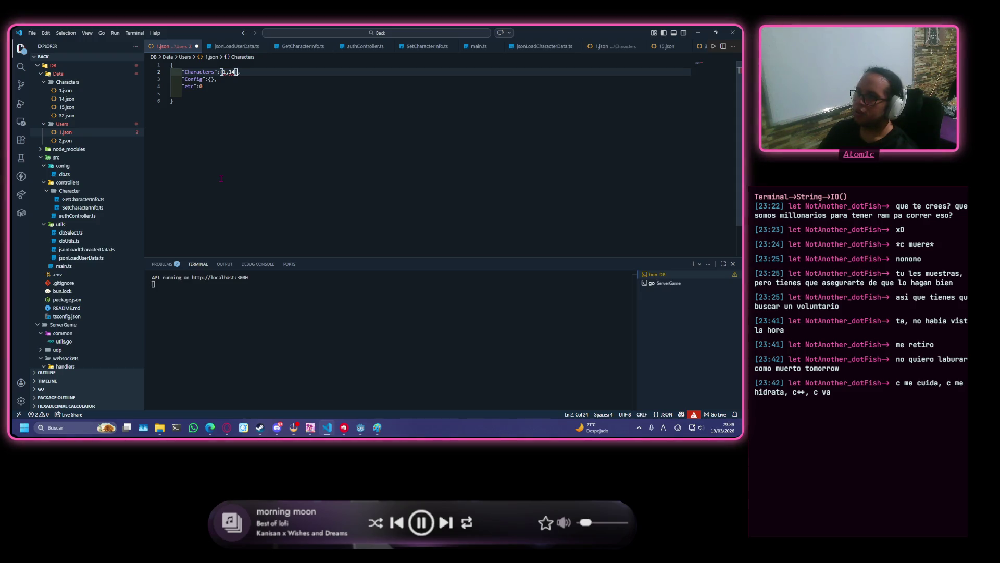
{"action": "key", "text": "Left"}
{"action": "key", "text": "Left"}
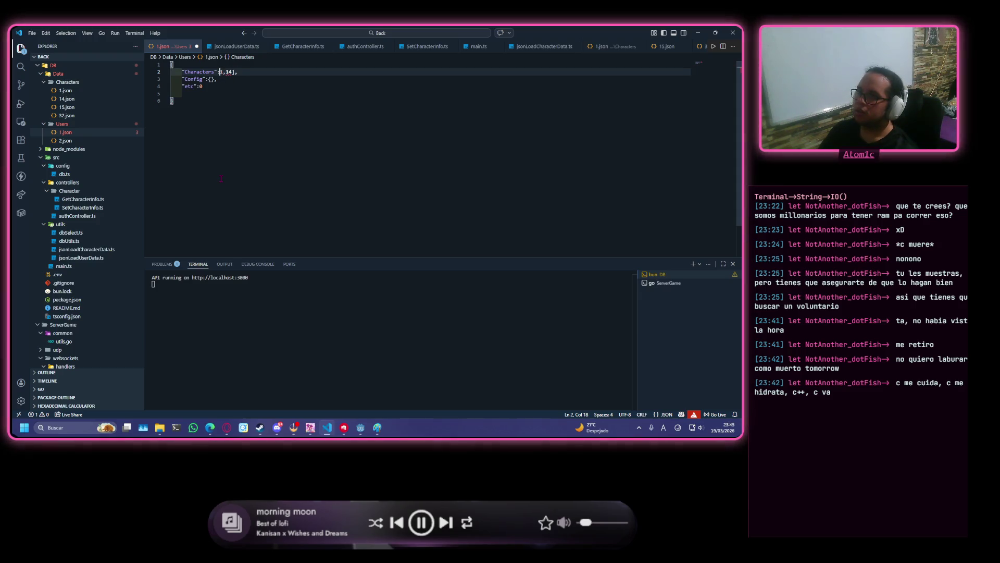
{"action": "key", "text": "ctrl+s"}
{"action": "type", "text": "s1"}
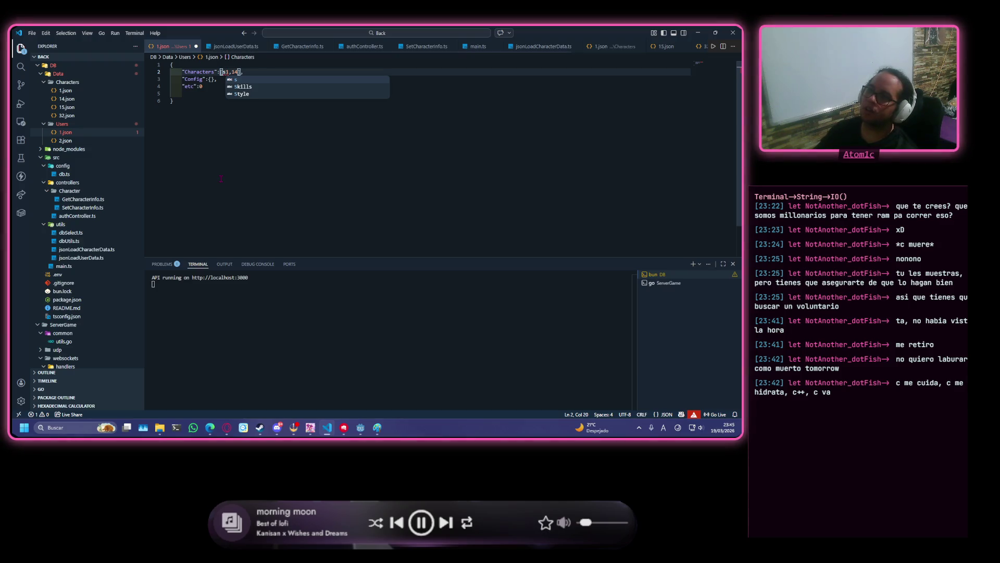
{"action": "key", "text": "BackSpace"}
{"action": "key", "text": "ctrl+s"}
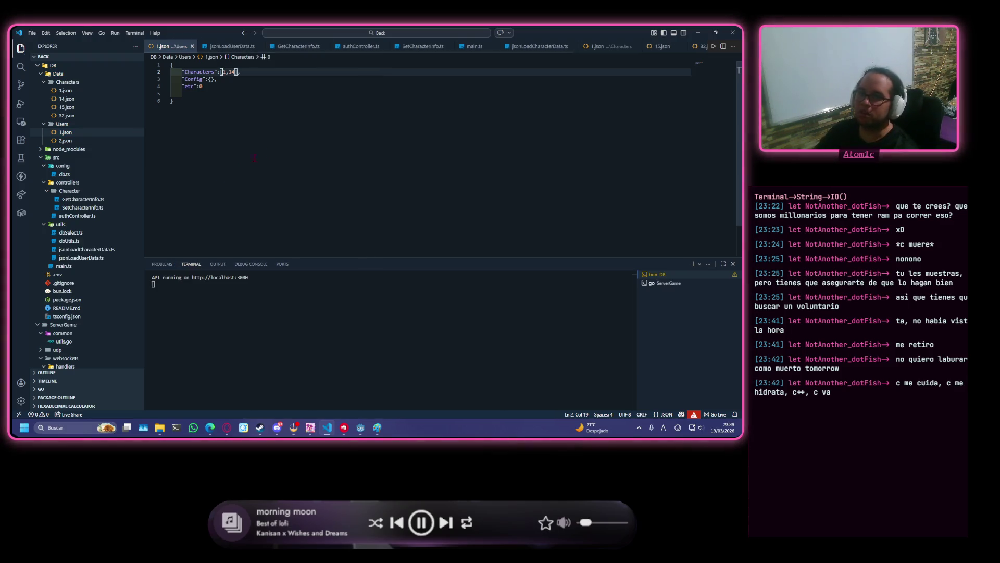
{"action": "left_click", "coordinate": [241, 166]}
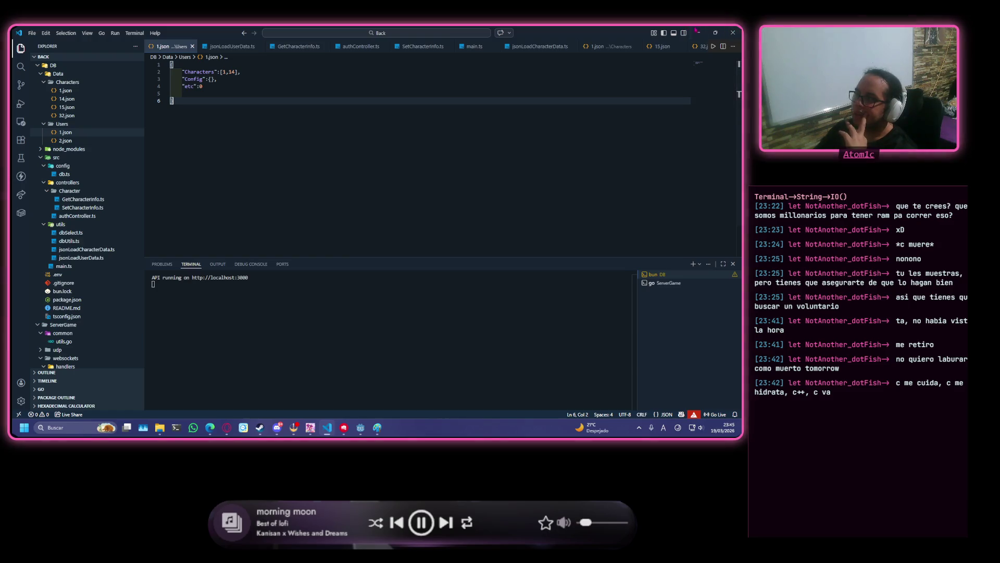
{"action": "left_click", "coordinate": [698, 32]}
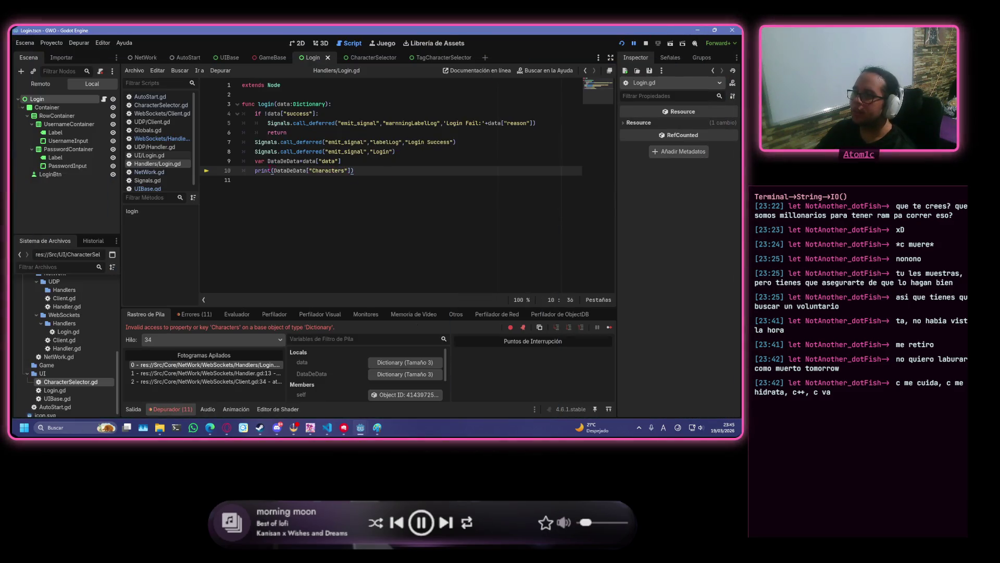
Step: Change line 10 to print DataDeData["data"] instead of "Characters" and save Login.gd
{"action": "left_click", "coordinate": [274, 161]}
{"action": "left_click", "coordinate": [274, 170]}
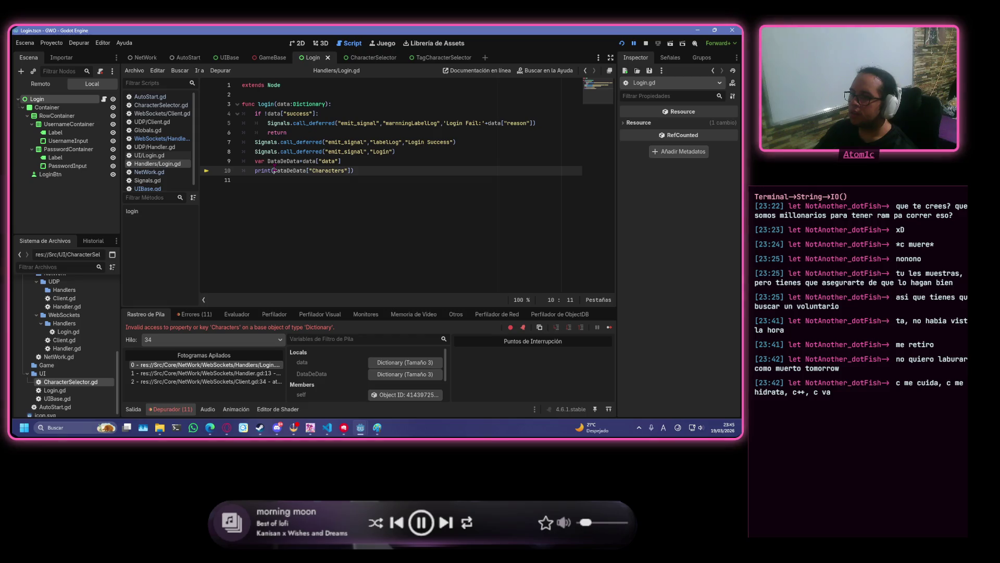
{"action": "left_click", "coordinate": [338, 151]}
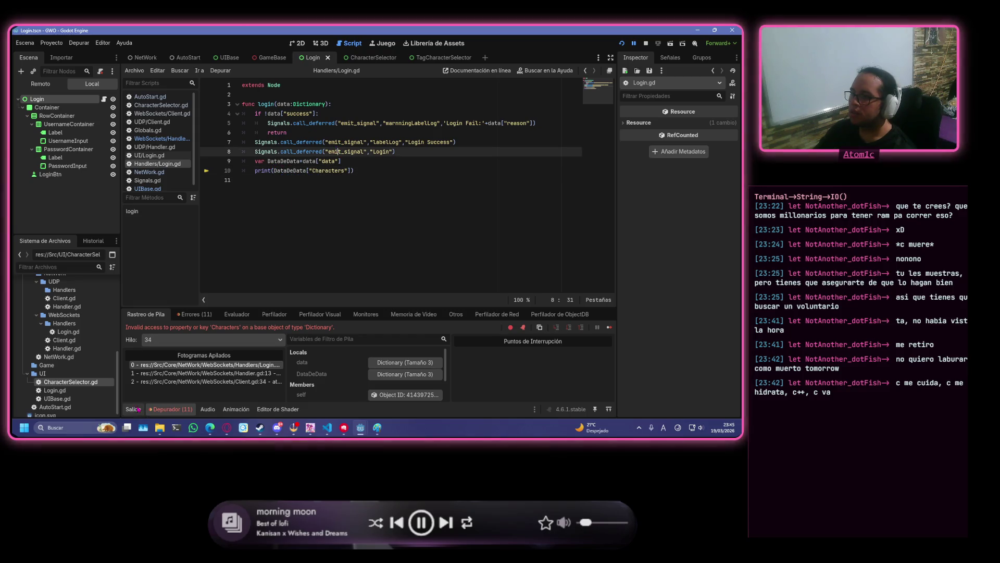
{"action": "left_click", "coordinate": [133, 408]}
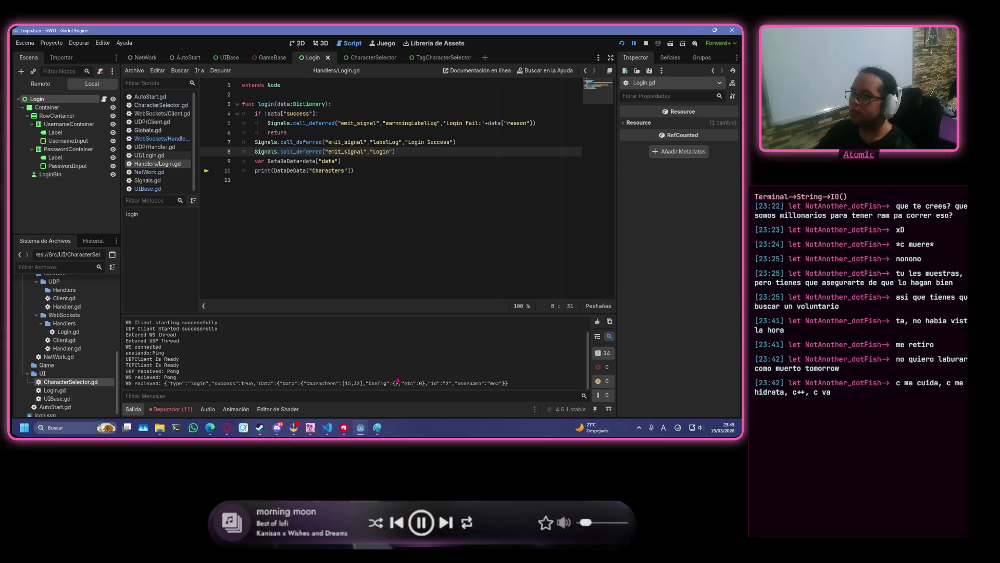
{"action": "left_click_drag", "start_coordinate": [353, 170], "coordinate": [306, 170]}
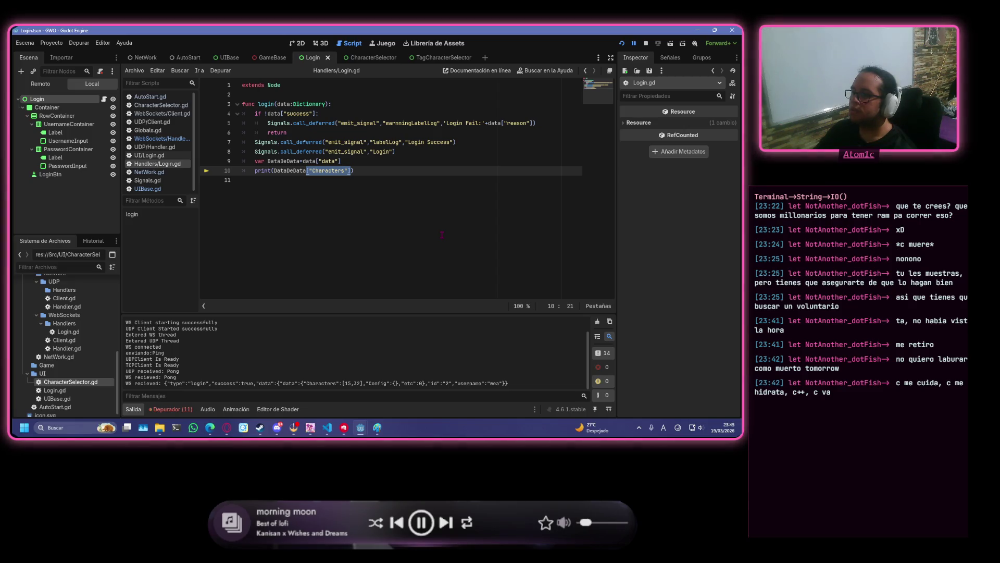
{"action": "left_click", "coordinate": [346, 179]}
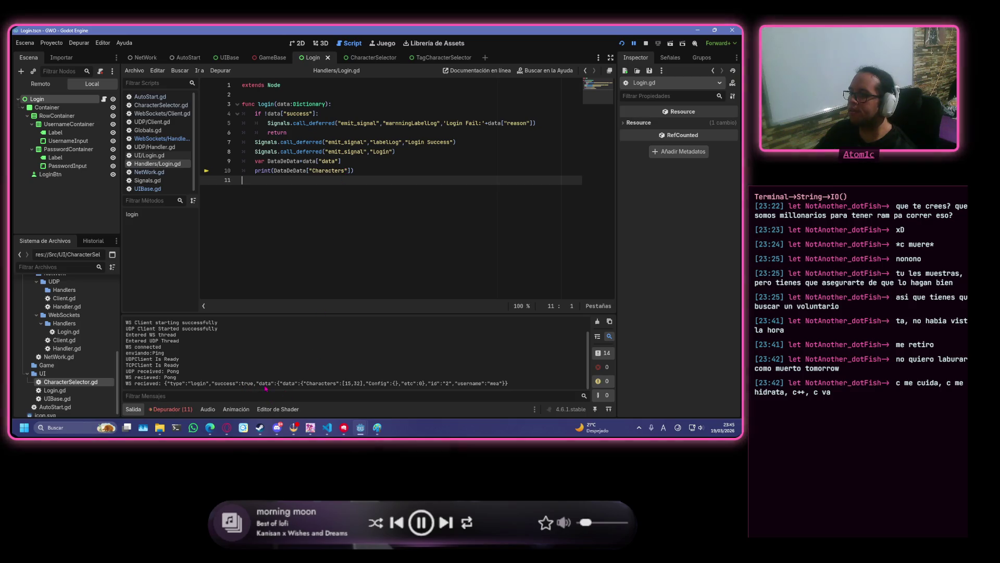
{"action": "left_click_drag", "start_coordinate": [346, 170], "coordinate": [310, 170]}
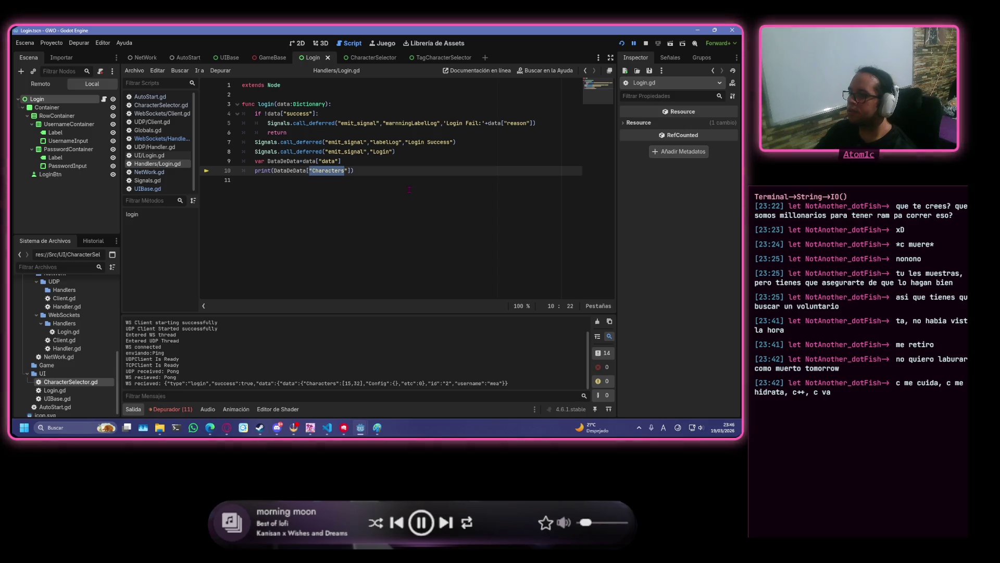
{"action": "type", "text": "data"}
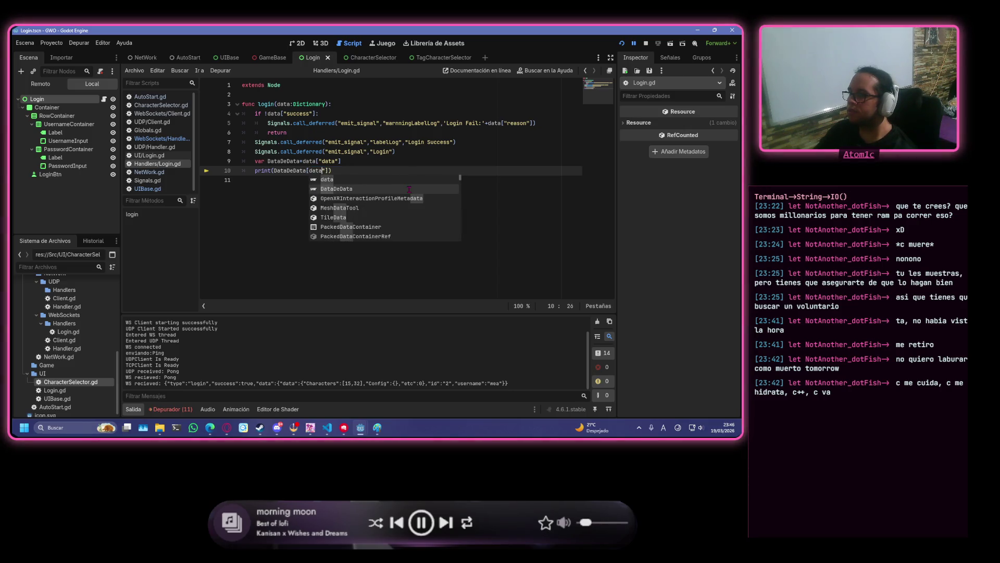
{"action": "key", "text": "Left"}
{"action": "key", "text": "Left"}
{"action": "key", "text": "Left"}
{"action": "type", "text": "\""}
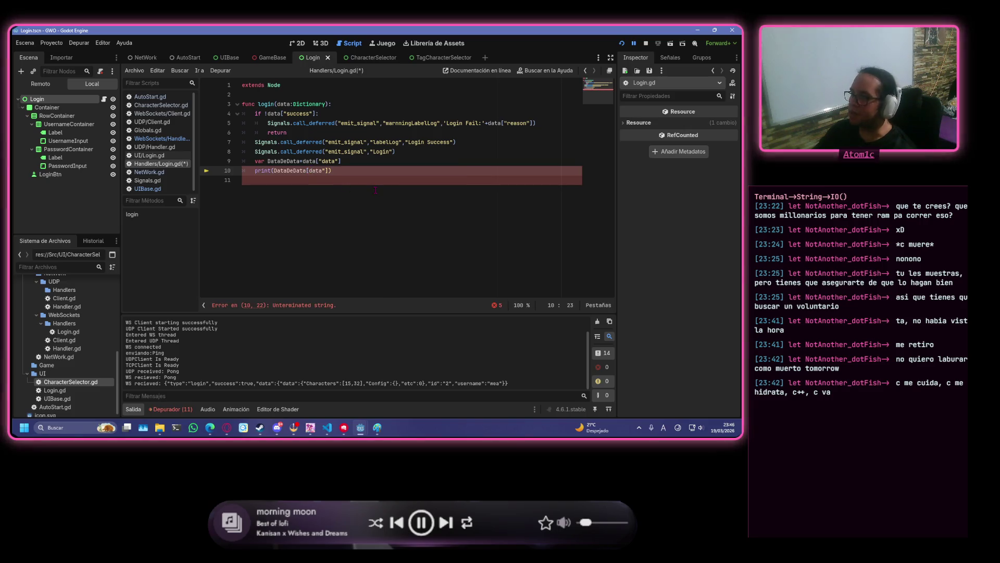
{"action": "left_click", "coordinate": [430, 142]}
{"action": "key", "text": "ctrl+s"}
Step: Run the game, log in with the test credentials, and check the Output panel
{"action": "left_click", "coordinate": [623, 43]}
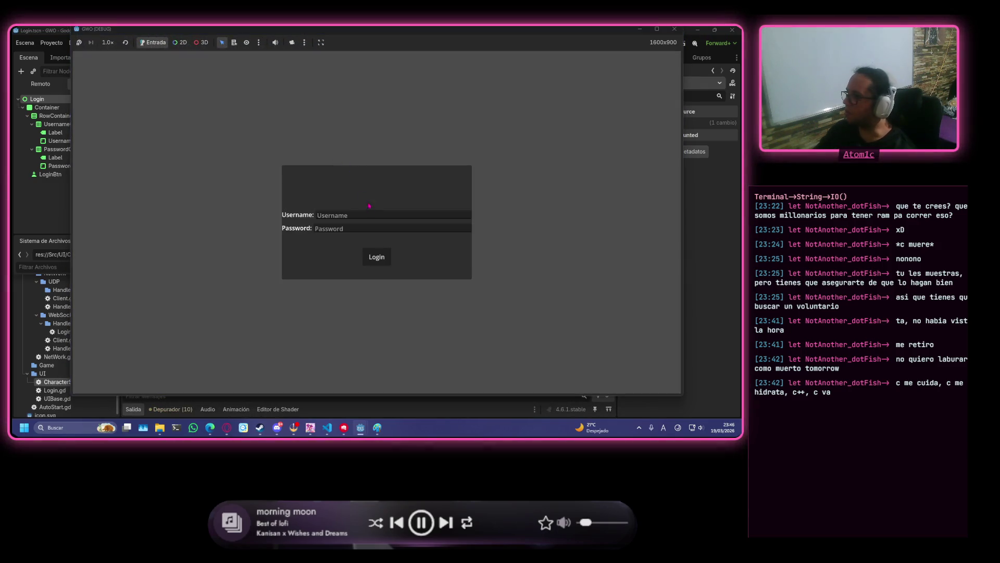
{"action": "left_click", "coordinate": [370, 215]}
{"action": "type", "text": "wea"}
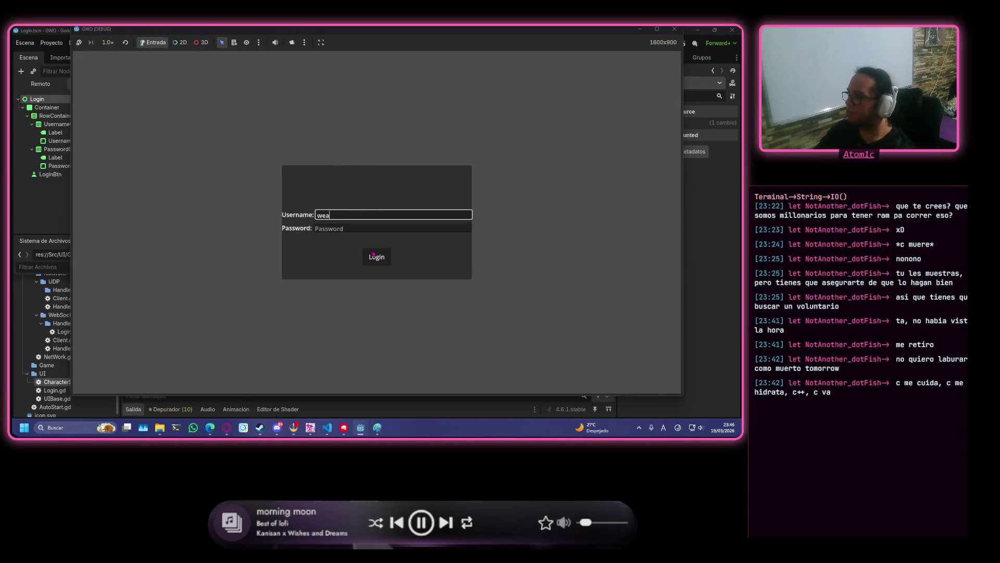
{"action": "left_click", "coordinate": [383, 227]}
{"action": "type", "text": "wea"}
{"action": "left_click", "coordinate": [377, 256]}
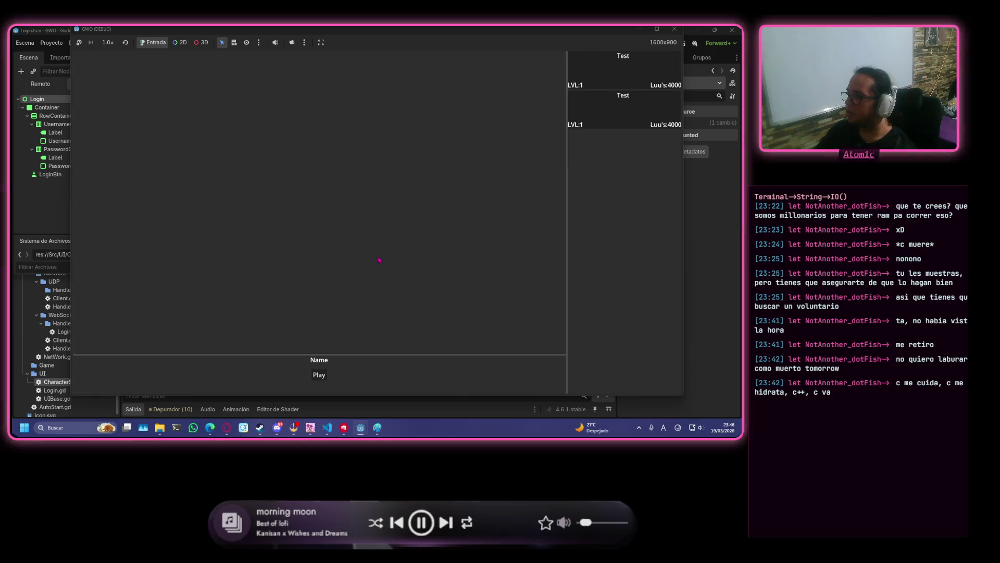
{"action": "left_click", "coordinate": [479, 415]}
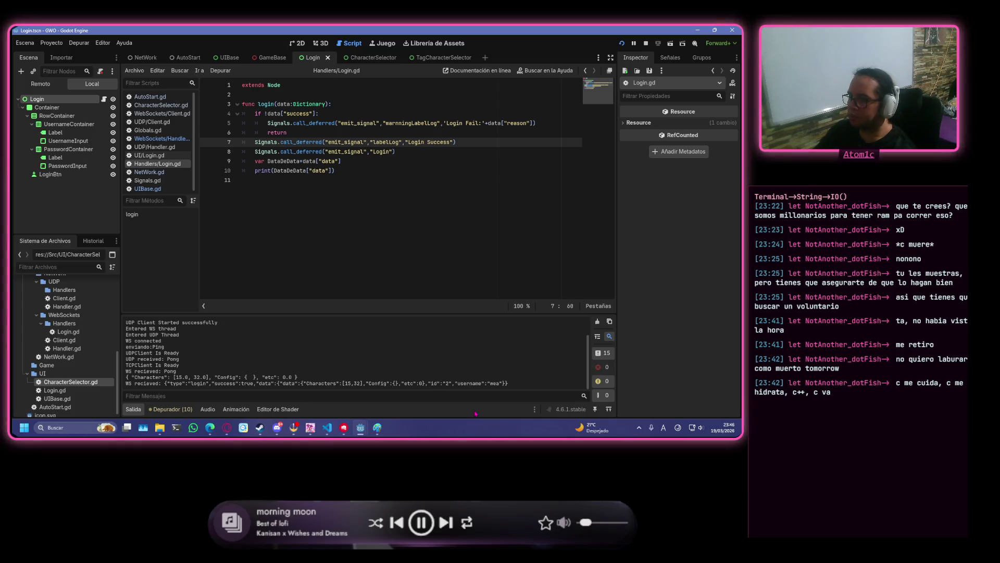
Step: Open the character record Characters/1.json in VS Code
{"action": "key", "text": "Down"}
{"action": "key", "text": "Down"}
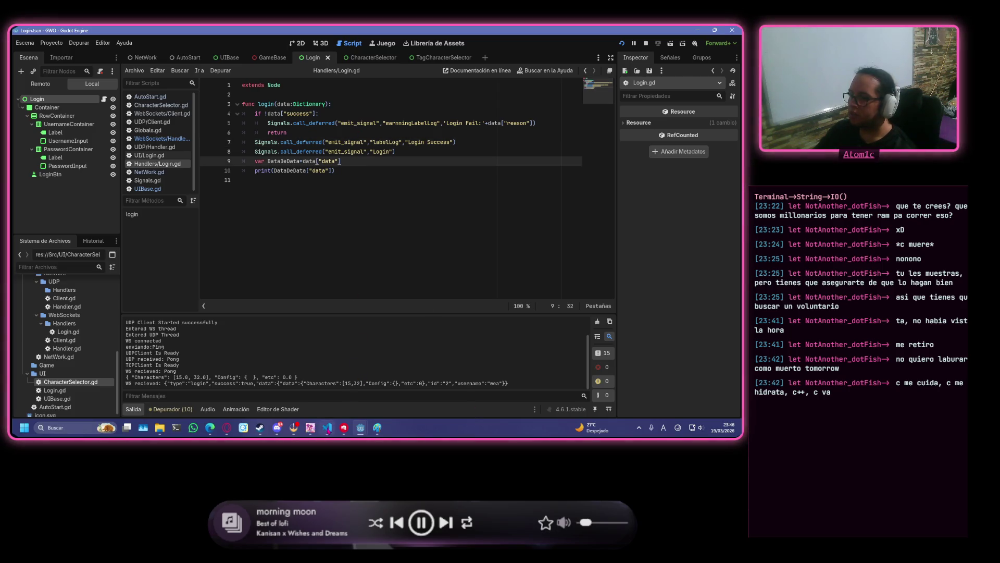
{"action": "key", "text": "alt+Tab"}
{"action": "left_click", "coordinate": [80, 92]}
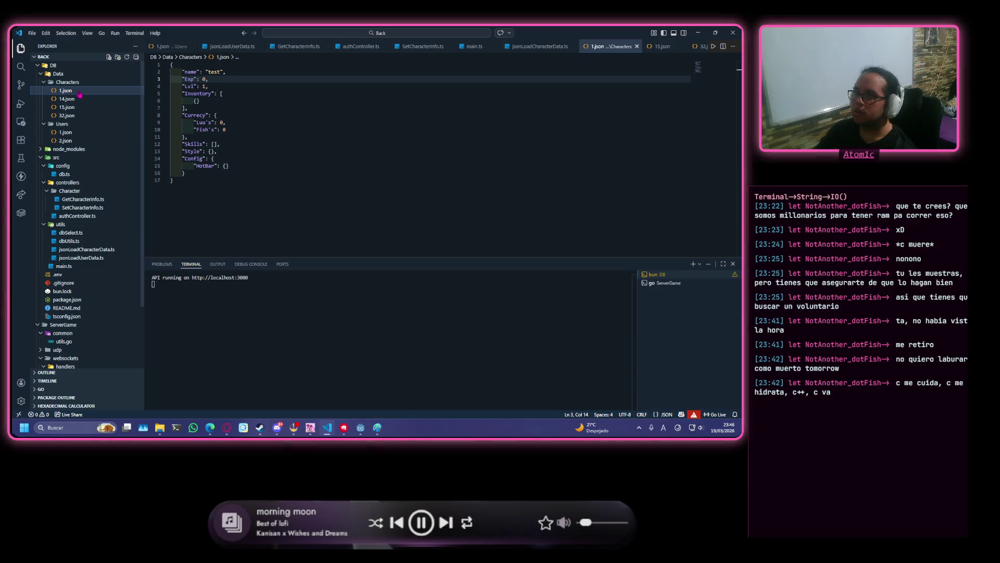
Step: Open the user record Users/2.json and the db.ts config in VS Code
{"action": "left_click", "coordinate": [87, 140]}
{"action": "left_click", "coordinate": [286, 85]}
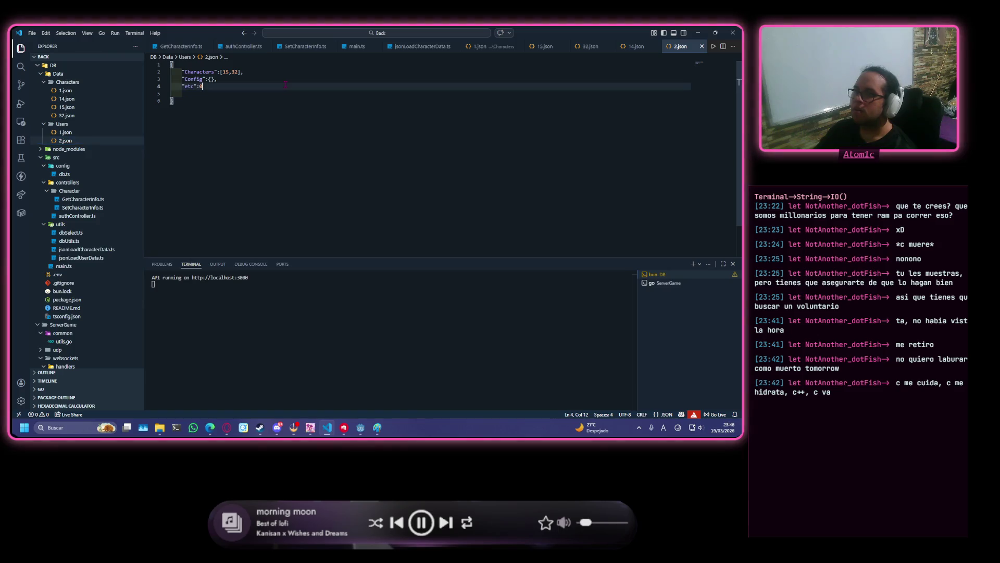
{"action": "left_click", "coordinate": [35, 175]}
Step: Send the saved POST localhost:3000/login request in Thunder Client and read Characters 15 and 32
{"action": "left_click", "coordinate": [21, 176]}
{"action": "left_click", "coordinate": [67, 104]}
{"action": "left_click", "coordinate": [420, 67]}
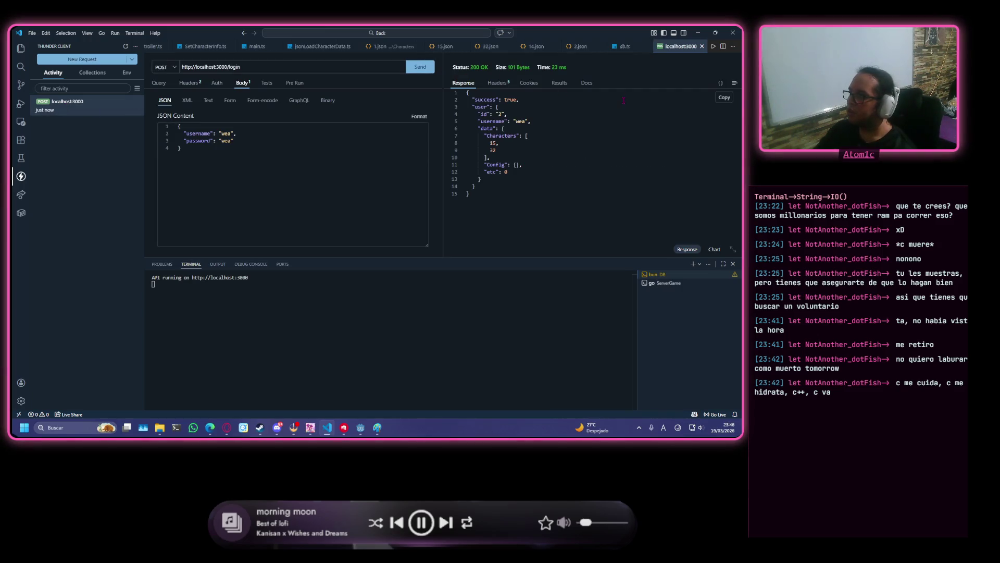
{"action": "left_click", "coordinate": [533, 99]}
{"action": "key", "text": "Down"}
{"action": "key", "text": "Down"}
{"action": "key", "text": "Down"}
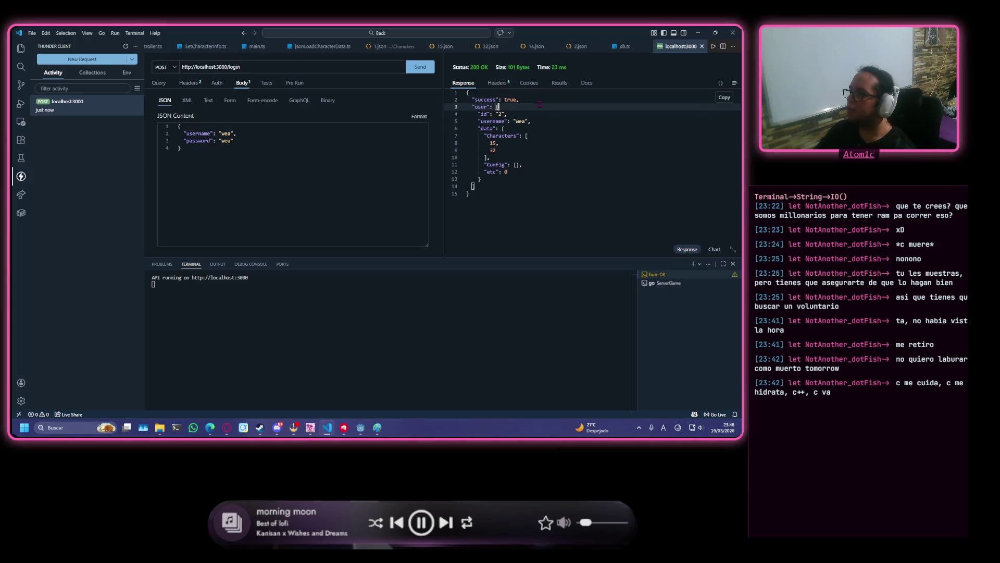
{"action": "key", "text": "Down"}
{"action": "key", "text": "Down"}
{"action": "key", "text": "Down"}
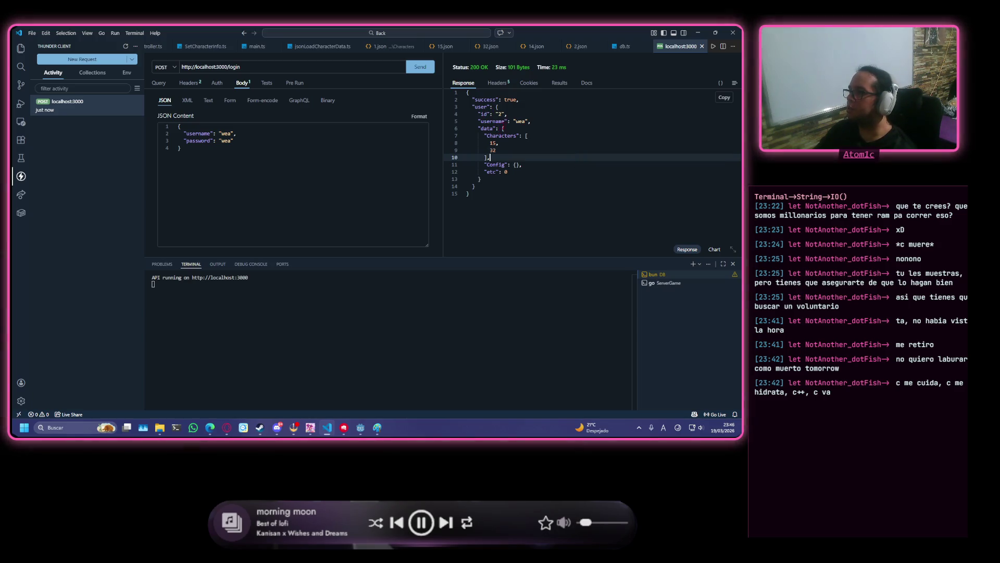
{"action": "left_click", "coordinate": [696, 33]}
{"action": "left_click", "coordinate": [338, 170]}
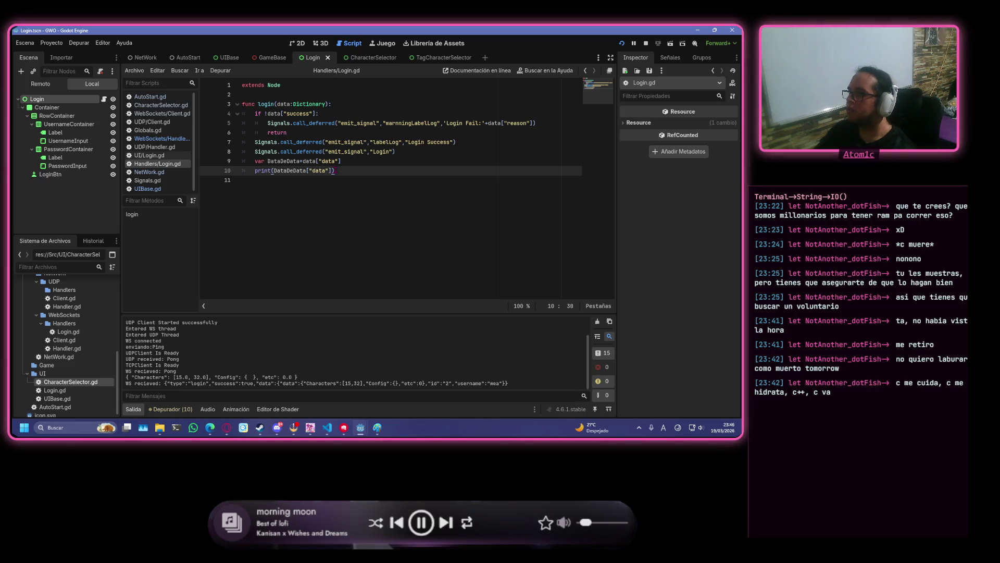
Step: Extend the assignment to data["data"]["data"], trim the print call, and save Login.gd
{"action": "key", "text": "Left"}
{"action": "left_click_drag", "start_coordinate": [350, 168], "coordinate": [255, 170]}
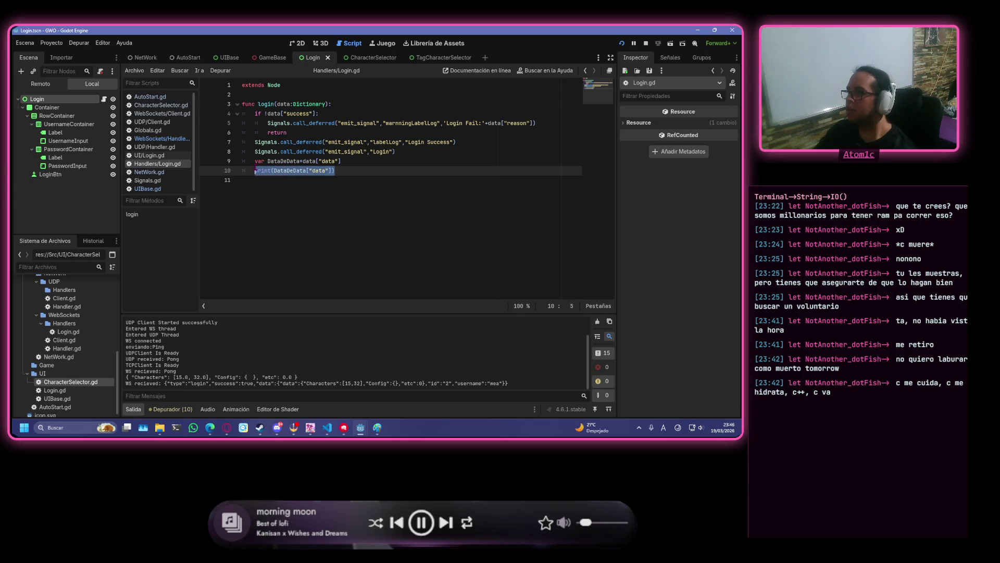
{"action": "left_click", "coordinate": [373, 161]}
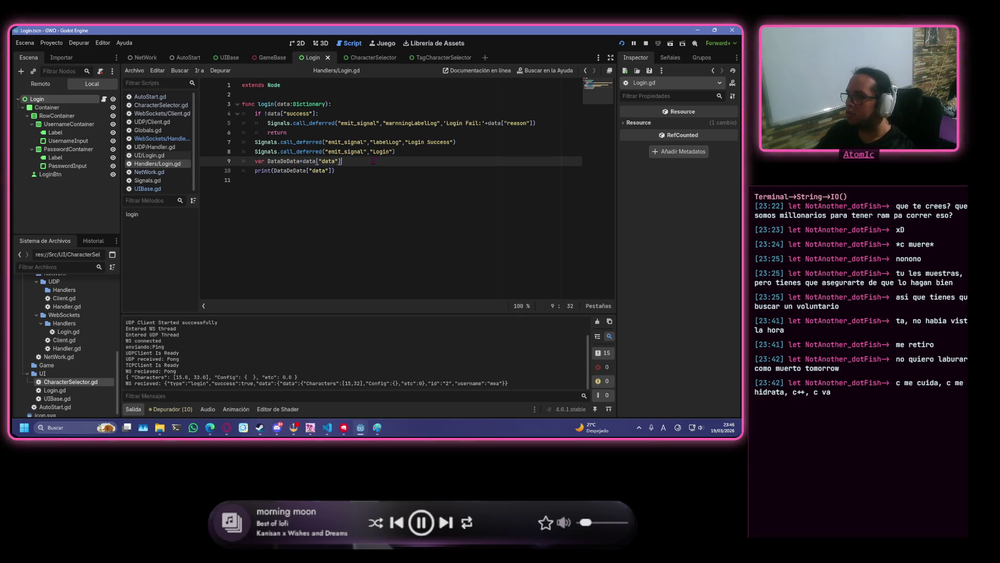
{"action": "left_click", "coordinate": [371, 171]}
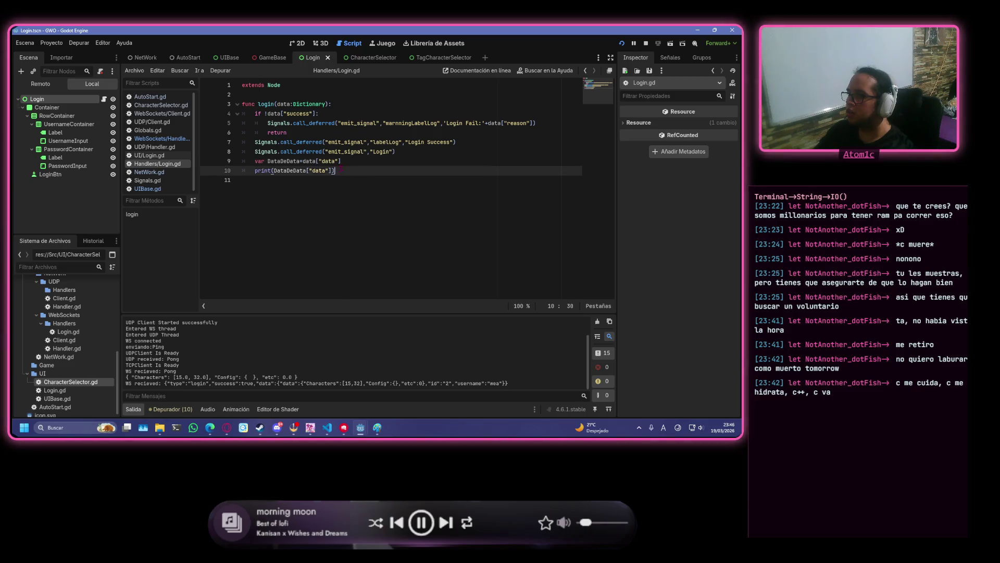
{"action": "left_click", "coordinate": [364, 161]}
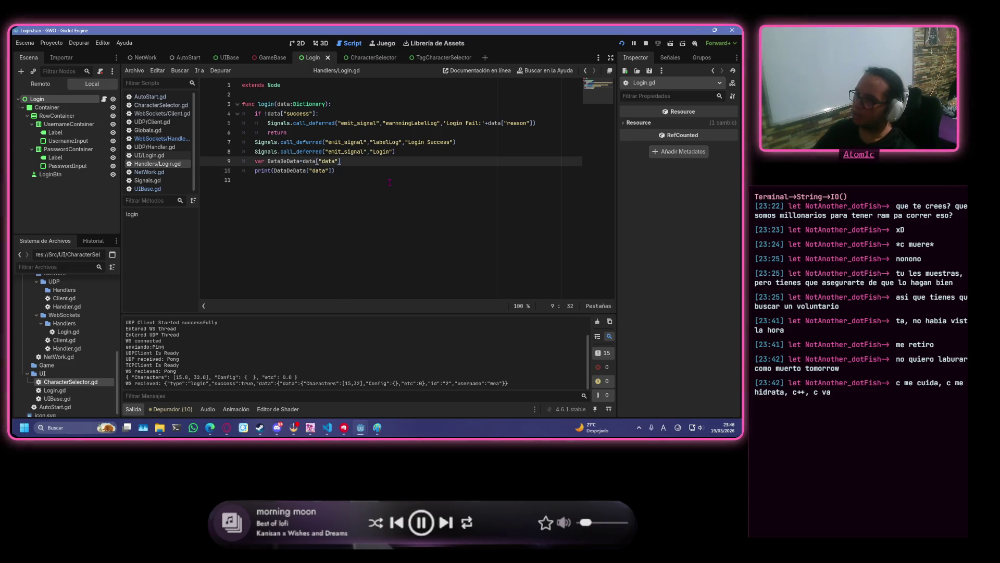
{"action": "key", "text": "Down"}
{"action": "key", "text": "Left"}
{"action": "key", "text": "BackSpace"}
{"action": "key", "text": "BackSpace"}
{"action": "key", "text": "BackSpace"}
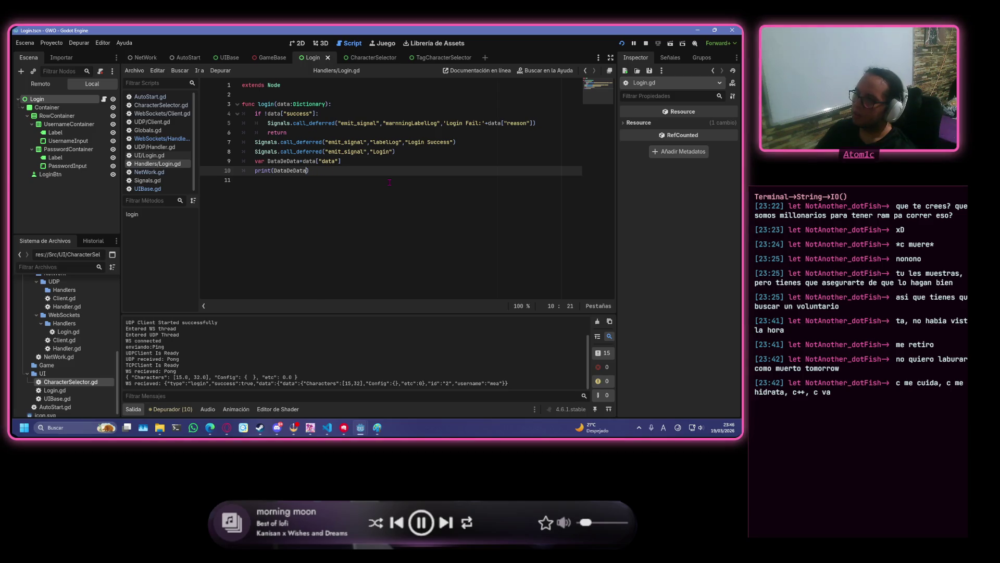
{"action": "key", "text": "Up"}
{"action": "key", "text": "End"}
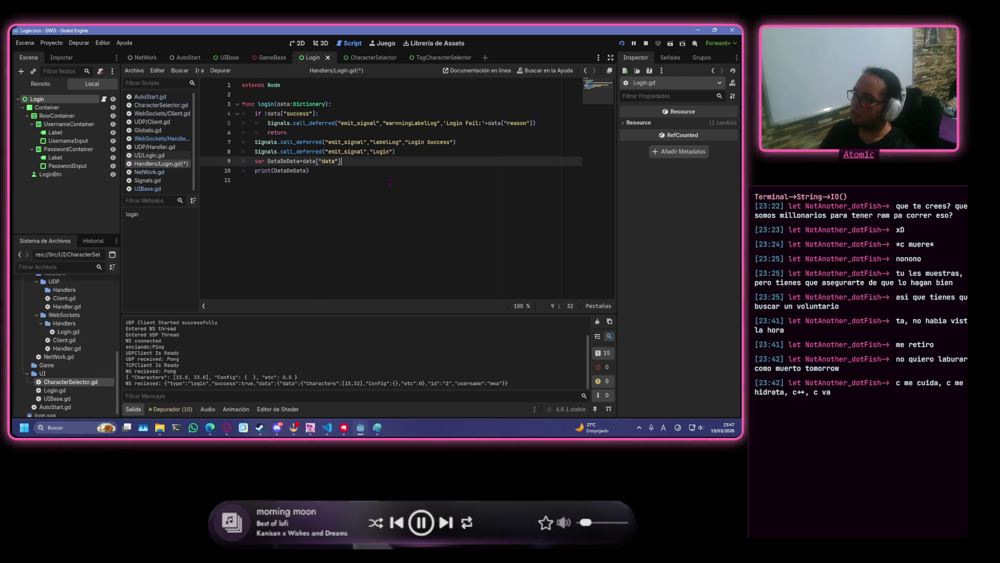
{"action": "type", "text": "[\""}
{"action": "type", "text": "data"}
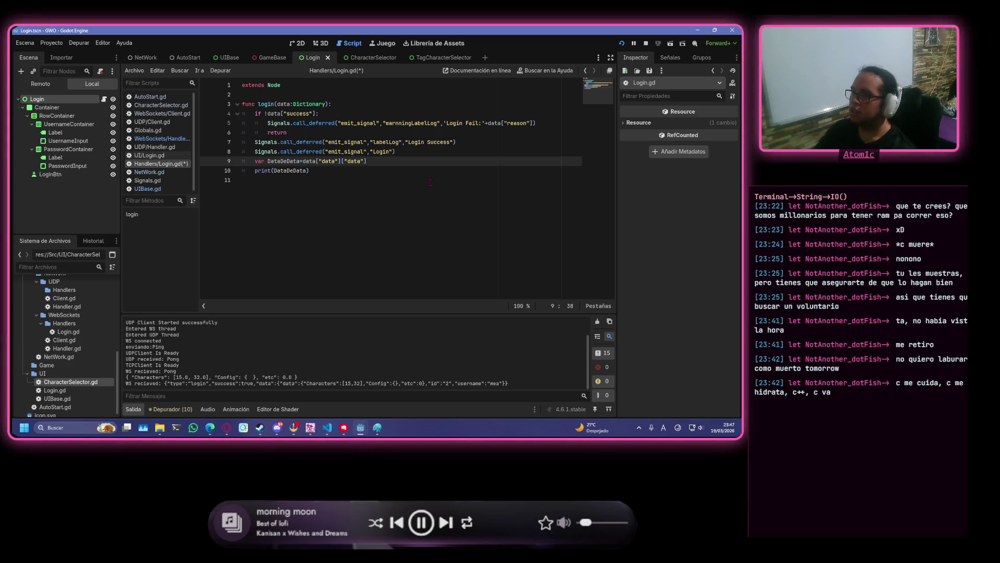
{"action": "left_click", "coordinate": [390, 182]}
{"action": "key", "text": "ctrl+s"}
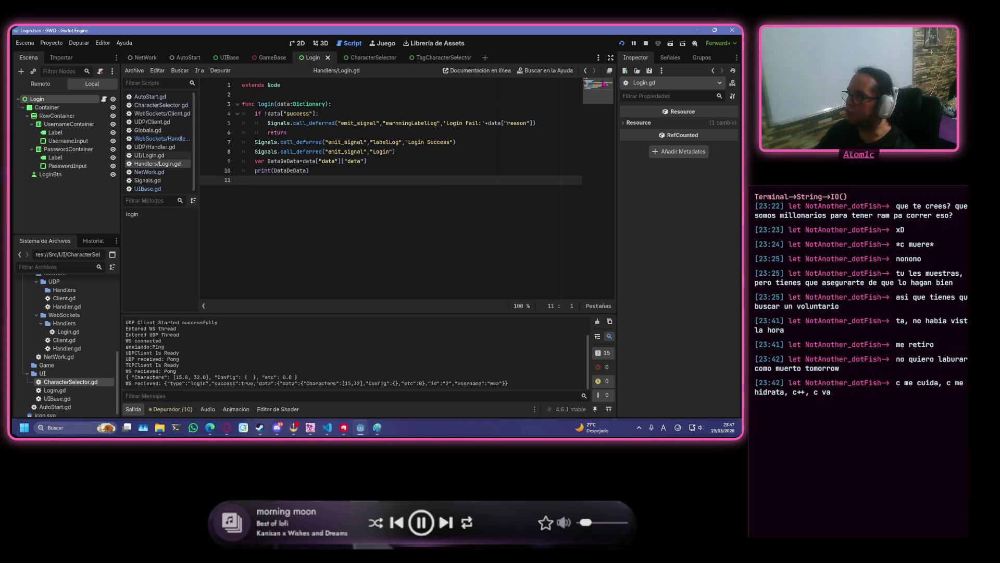
Step: Test the login in the running game with test credentials, then stop it
{"action": "left_click", "coordinate": [621, 43]}
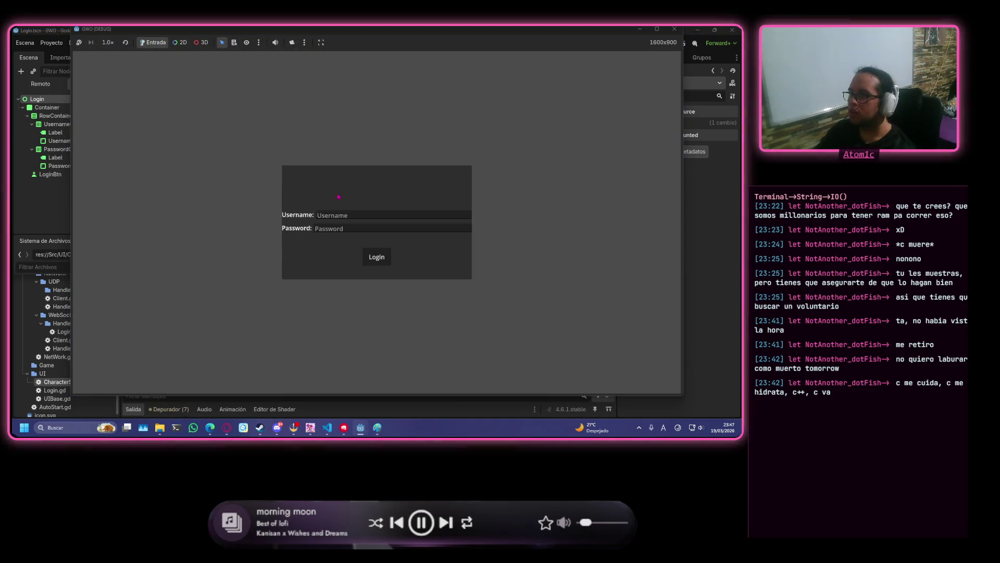
{"action": "type", "text": "test"}
{"action": "key", "text": "Tab"}
{"action": "type", "text": "test"}
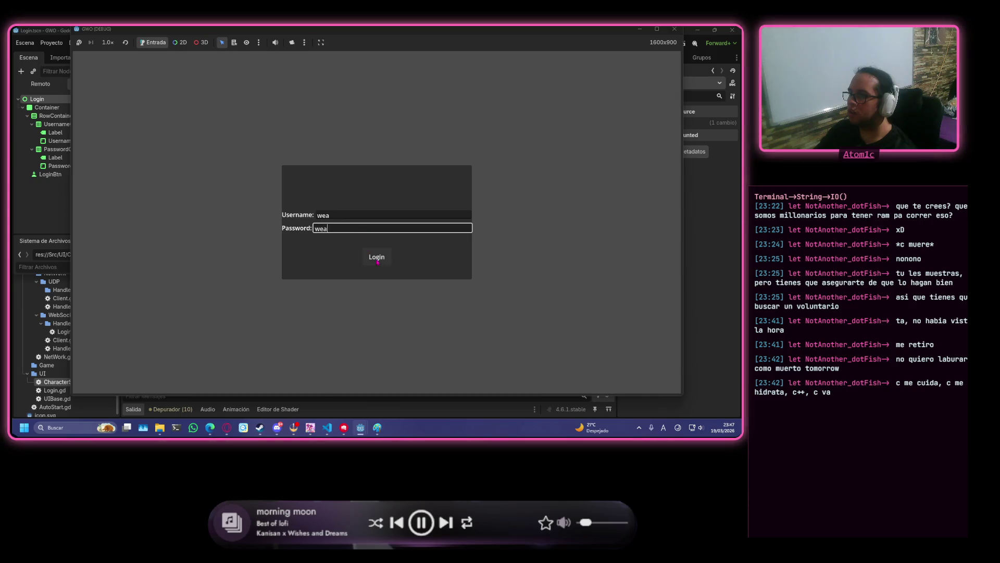
{"action": "left_click", "coordinate": [377, 258]}
{"action": "key", "text": "F8"}
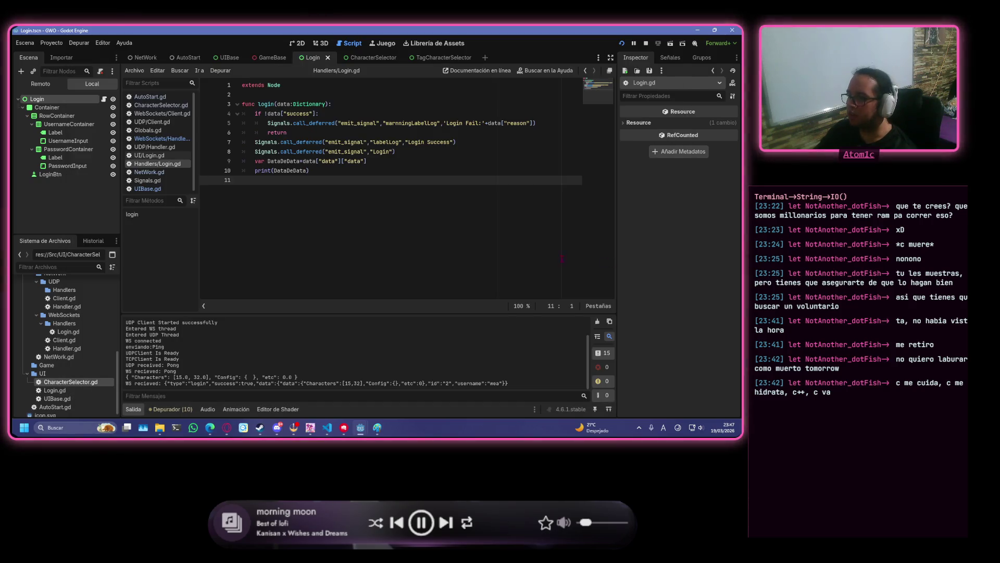
Step: Append the ["Characters"] index to the assignment, save, and retest the login
{"action": "left_click", "coordinate": [384, 160]}
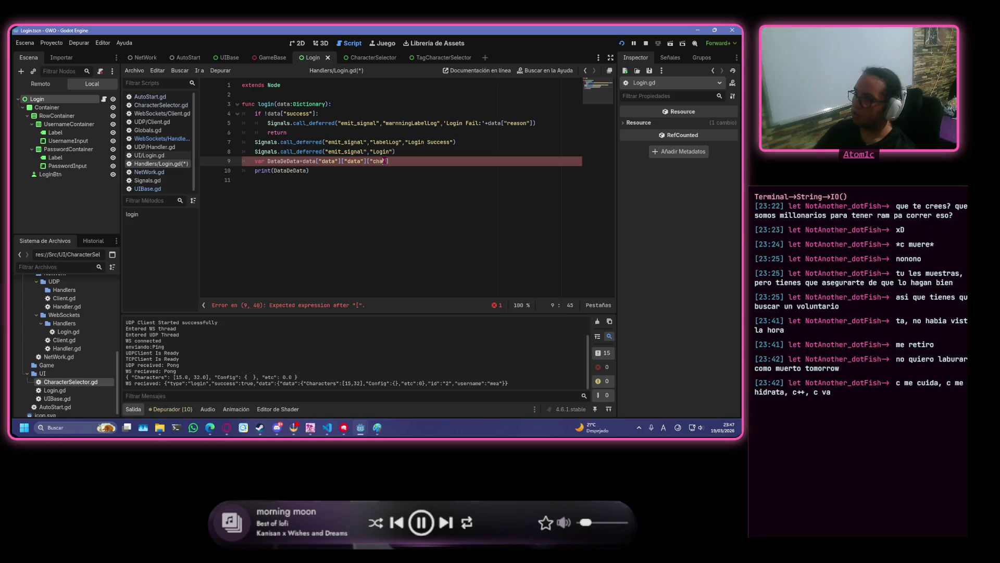
{"action": "type", "text": "Characters"}
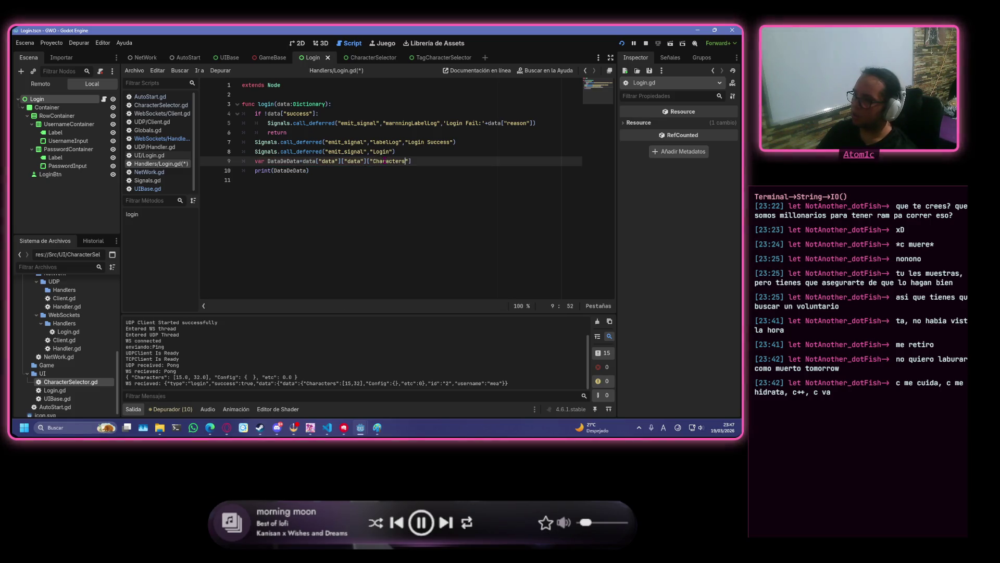
{"action": "key", "text": "ctrl+s"}
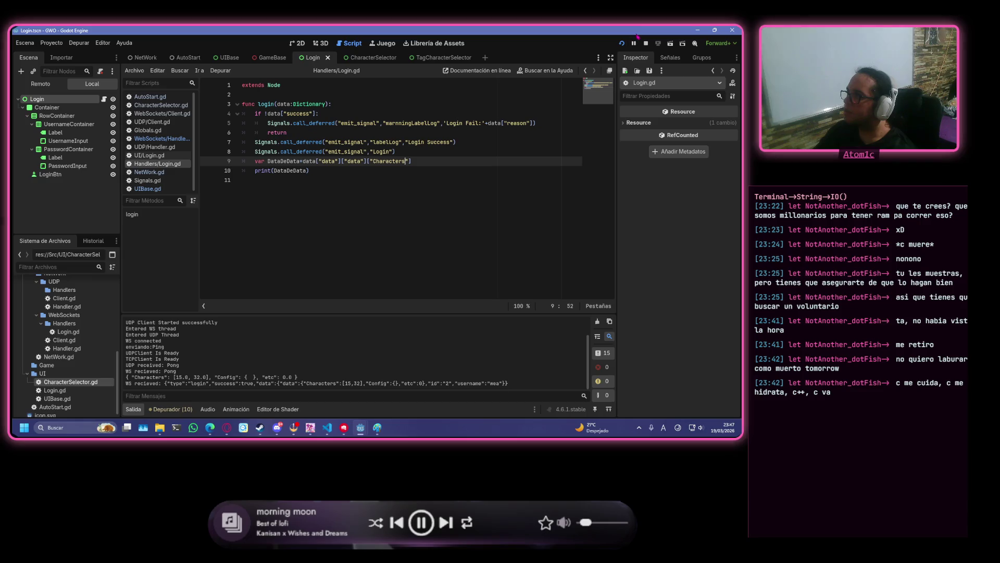
{"action": "left_click", "coordinate": [622, 44]}
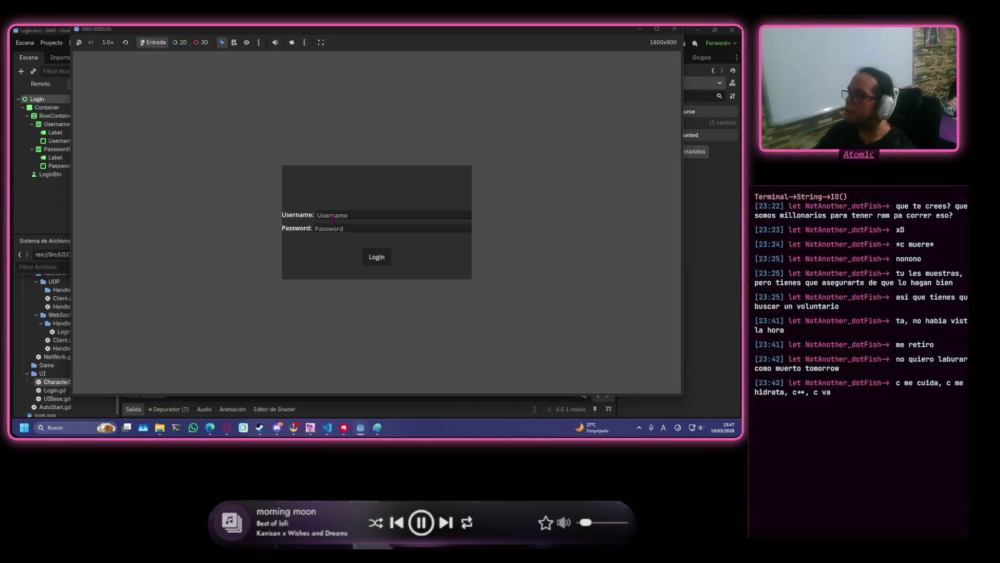
{"action": "left_click", "coordinate": [354, 214]}
{"action": "type", "text": "wea"}
{"action": "left_click", "coordinate": [354, 230]}
{"action": "type", "text": "1234"}
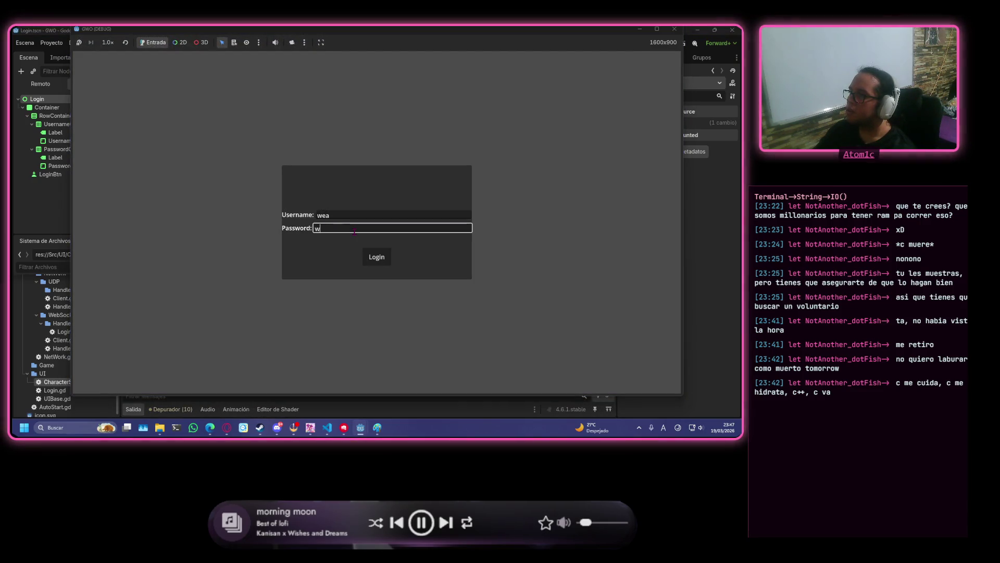
{"action": "left_click", "coordinate": [379, 261]}
{"action": "key", "text": "F8"}
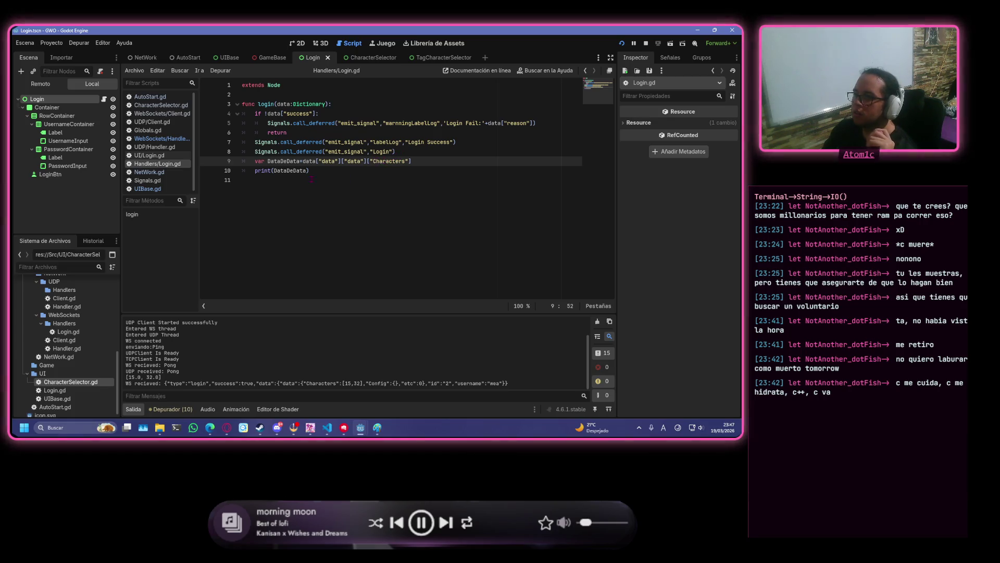
Step: Delete the print(DataDeData) debug line and switch to the CharacterSelector scene
{"action": "left_click_drag", "start_coordinate": [340, 174], "coordinate": [254, 171]}
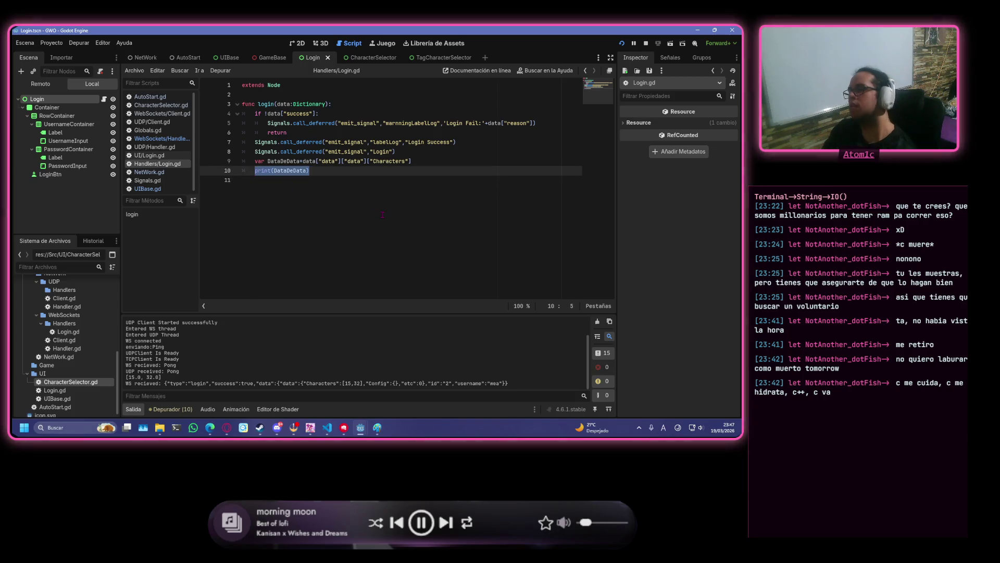
{"action": "key", "text": "BackSpace"}
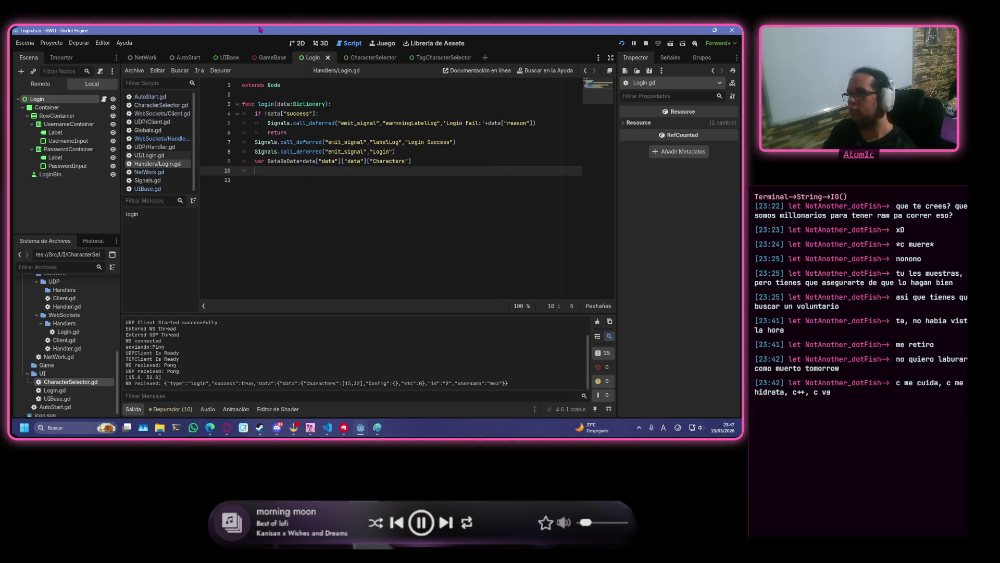
{"action": "left_click", "coordinate": [363, 57]}
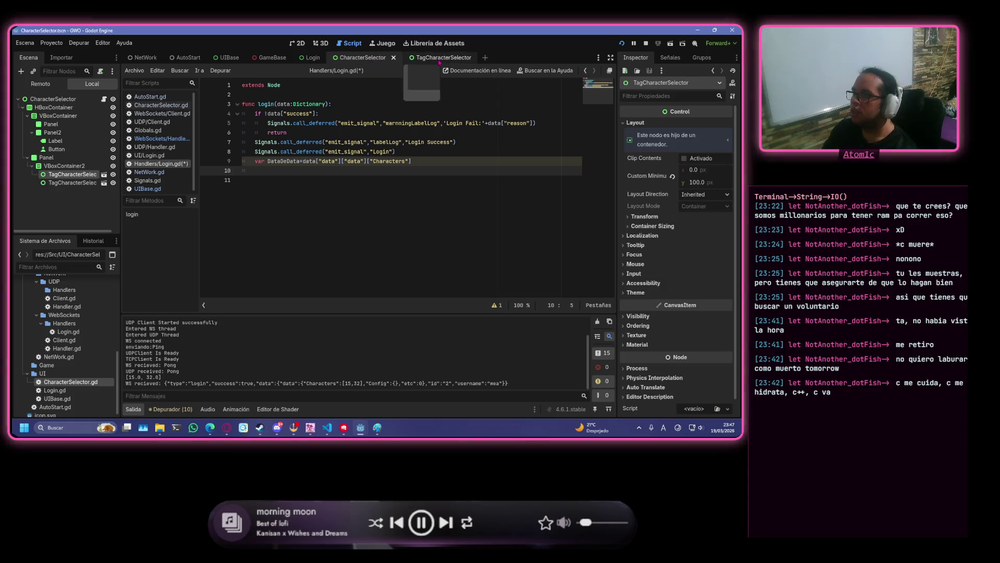
Step: In the UIBase scene, give the Login signal in Signals.gd a CharList parameter typed Array
{"action": "left_click", "coordinate": [229, 57]}
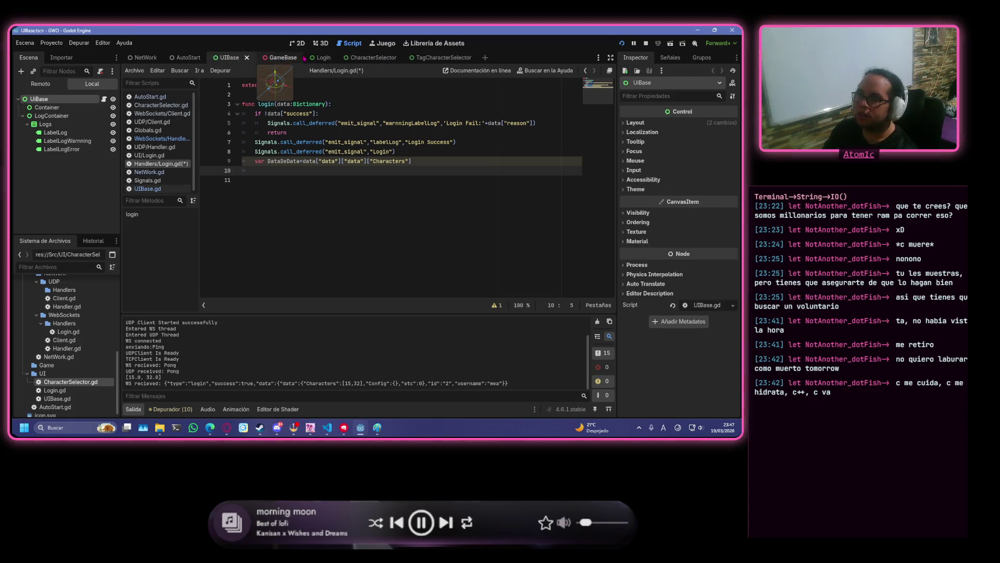
{"action": "left_click", "coordinate": [147, 180]}
{"action": "left_click", "coordinate": [300, 193]}
{"action": "type", "text": "()"}
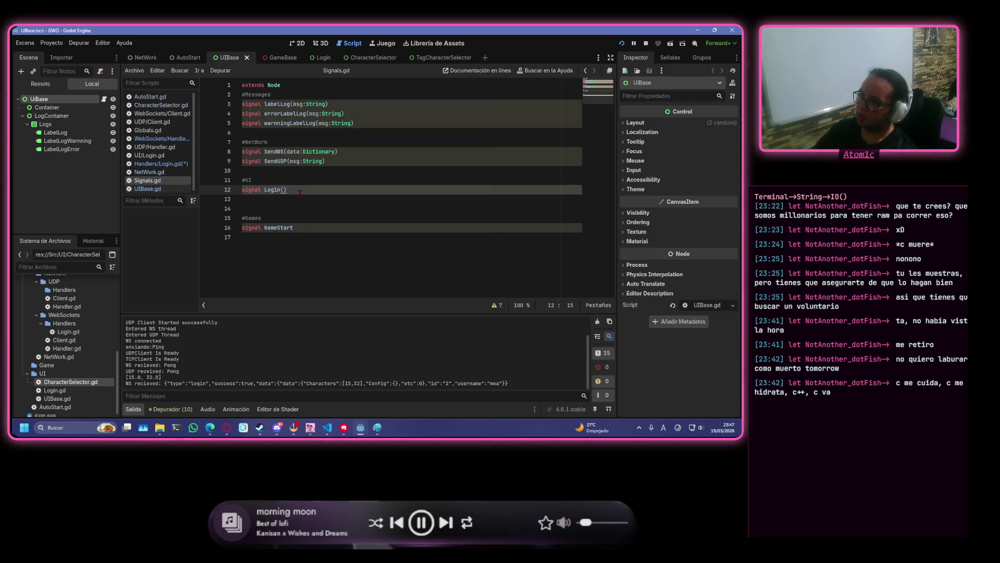
{"action": "key", "text": "Left"}
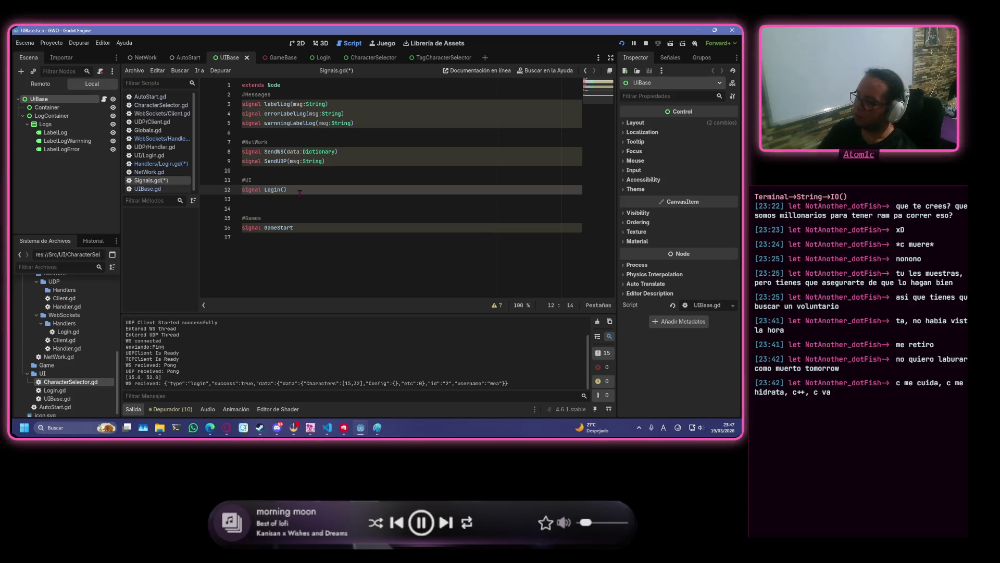
{"action": "key", "text": "BackSpace"}
{"action": "key", "text": "BackSpace"}
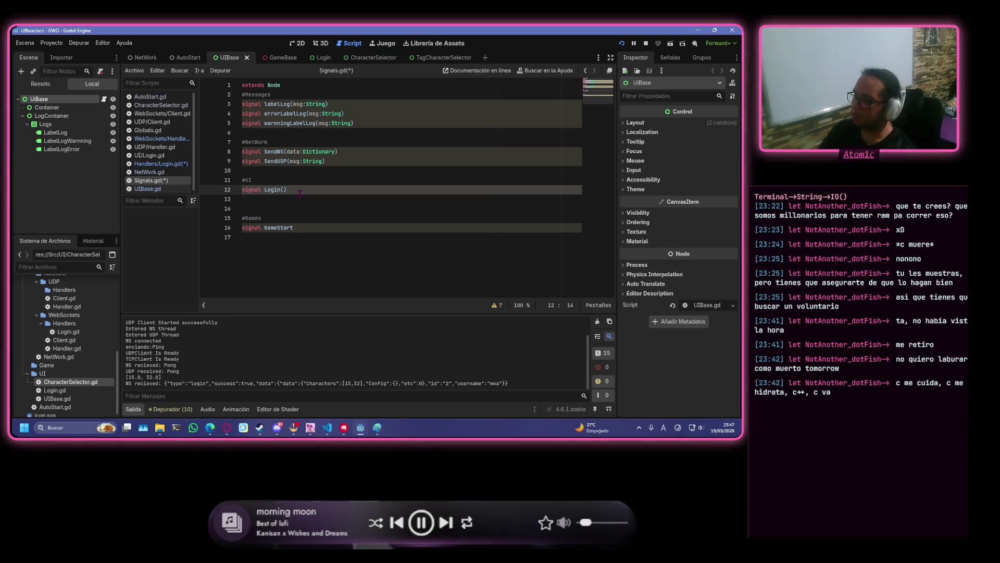
{"action": "type", "text": "harList:A"}
{"action": "type", "text": "rr"}
{"action": "key", "text": "Return"}
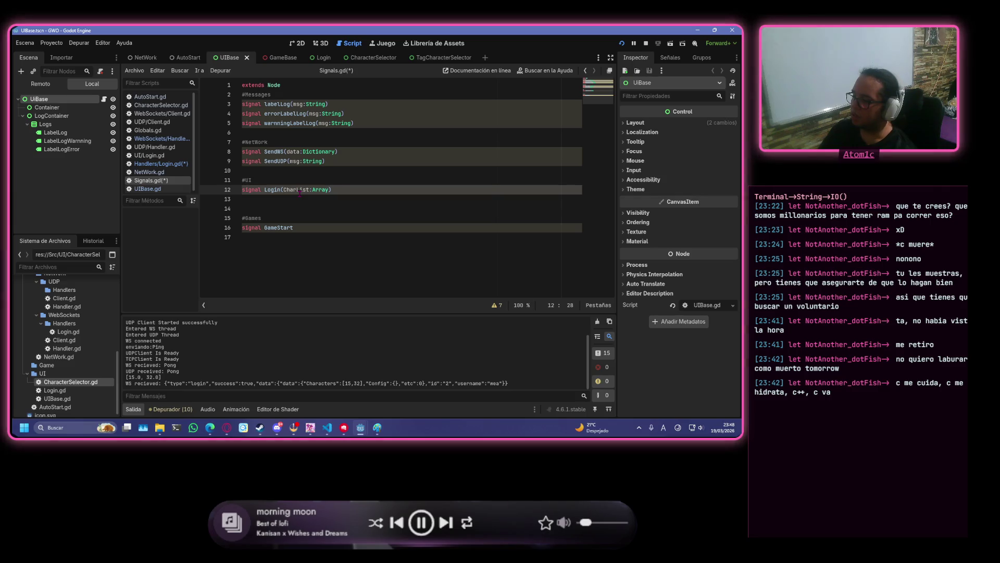
{"action": "type", "text": "int"}
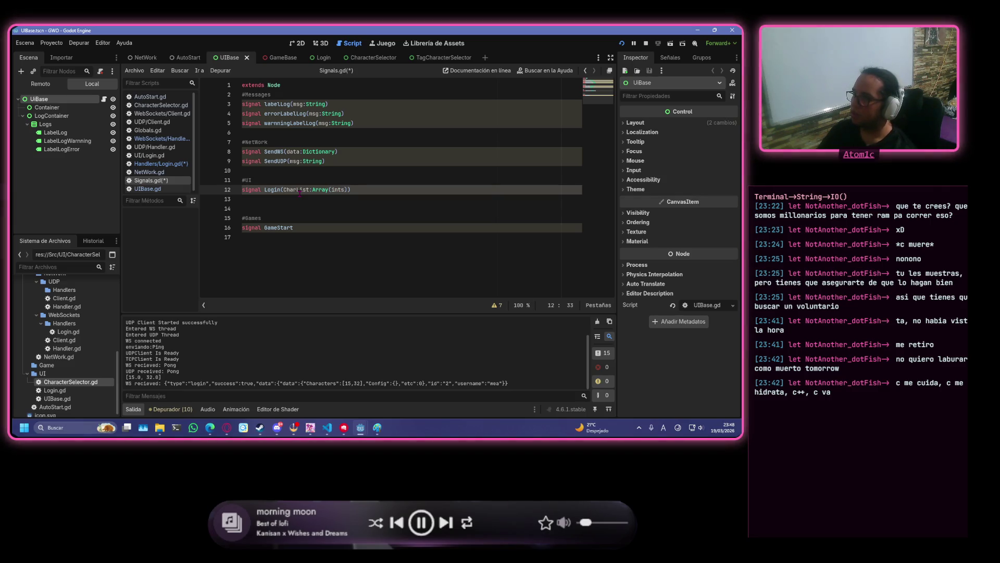
{"action": "key", "text": "BackSpace"}
{"action": "key", "text": "ctrl+s"}
Step: Drop the element type so line 12 reads signal Login(CharList:Array), save, then switch scripts
{"action": "left_click", "coordinate": [406, 167]}
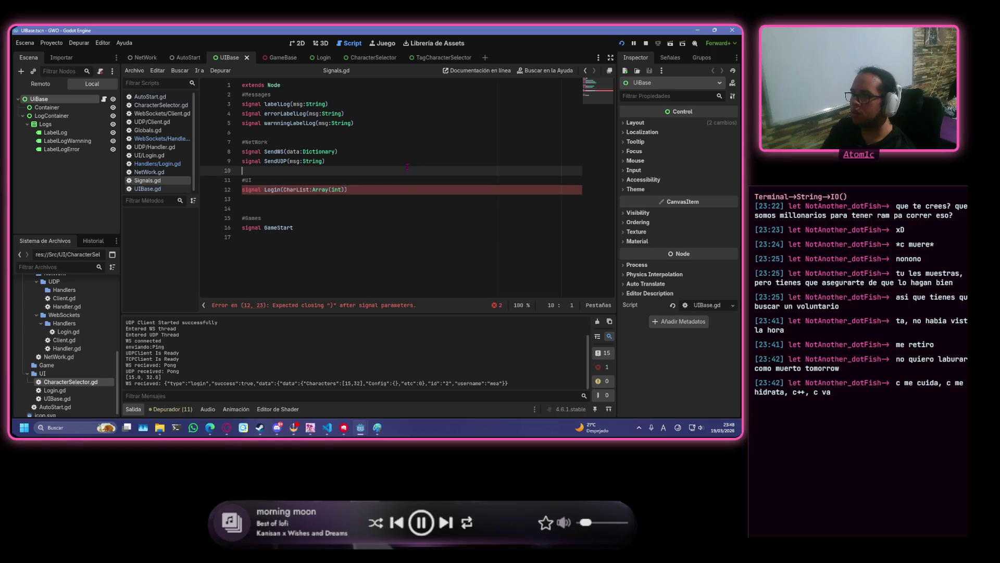
{"action": "left_click", "coordinate": [342, 189]}
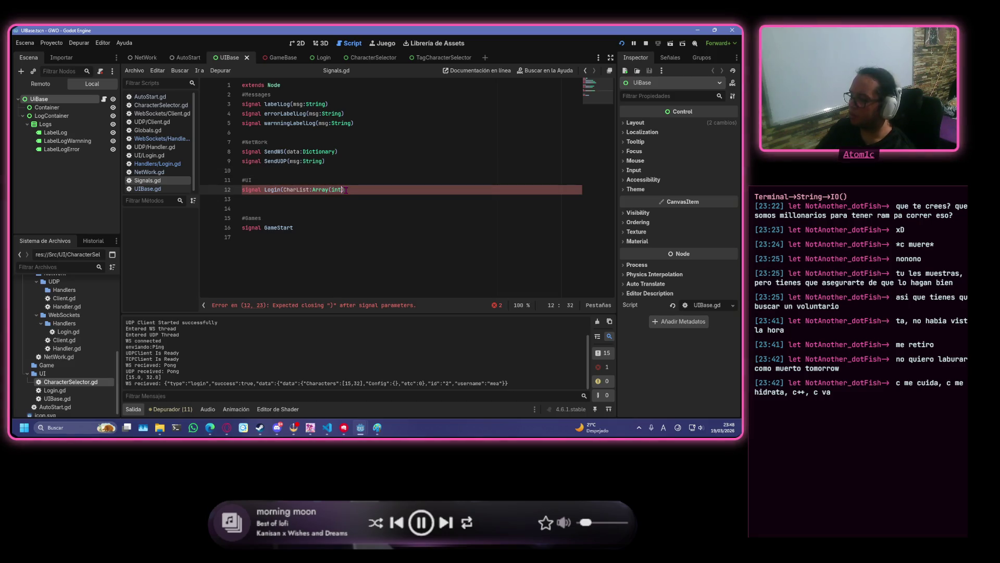
{"action": "key", "text": "Left"}
{"action": "key", "text": "Left"}
{"action": "key", "text": "Left"}
{"action": "key", "text": "BackSpace"}
{"action": "type", "text": "<"}
{"action": "key", "text": "ctrl+s"}
{"action": "key", "text": "BackSpace"}
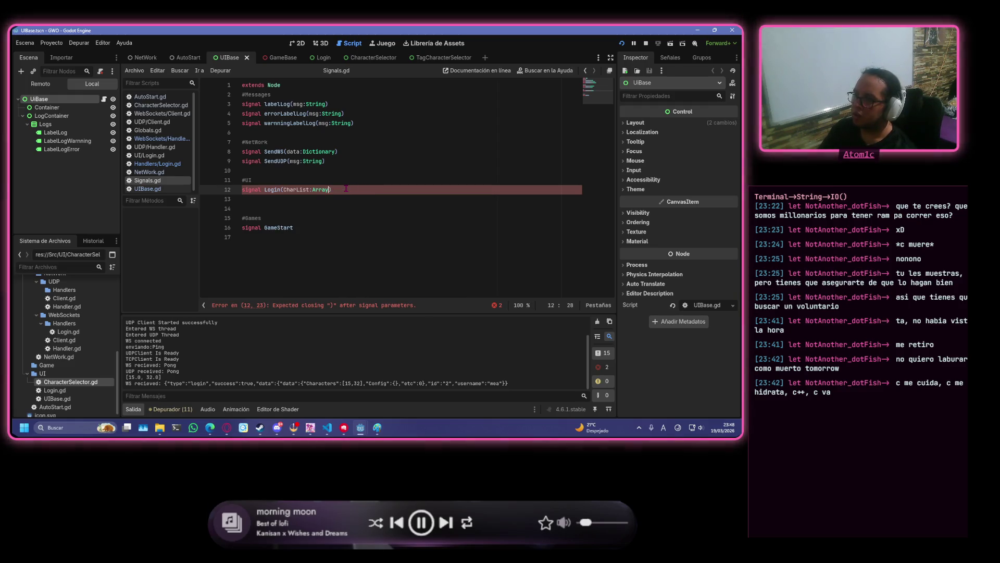
{"action": "key", "text": "BackSpace"}
{"action": "key", "text": "BackSpace"}
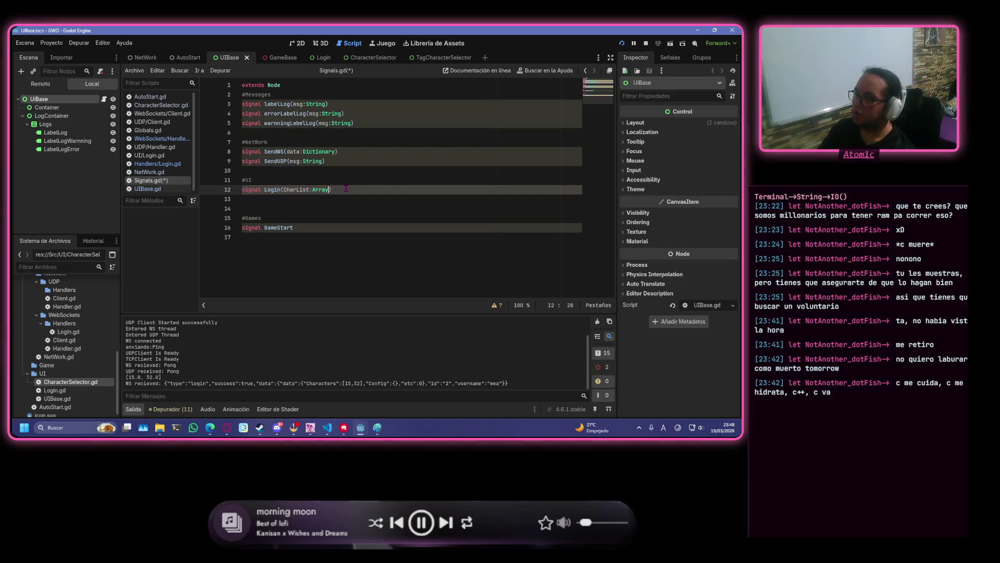
{"action": "key", "text": "BackSpace"}
{"action": "key", "text": "BackSpace"}
{"action": "type", "text": "rra"}
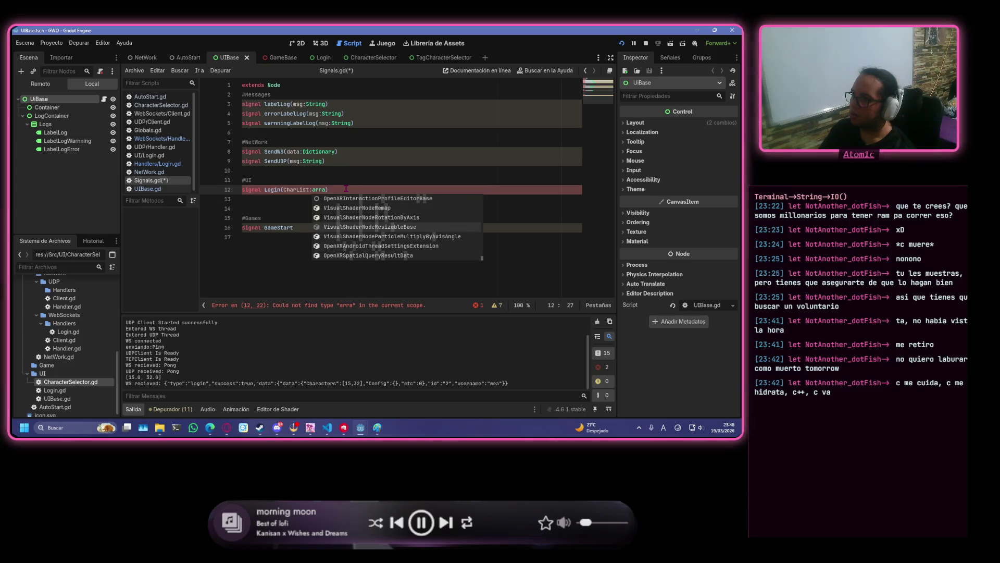
{"action": "key", "text": "BackSpace"}
{"action": "key", "text": "BackSpace"}
{"action": "key", "text": "BackSpace"}
{"action": "type", "text": "Arra"}
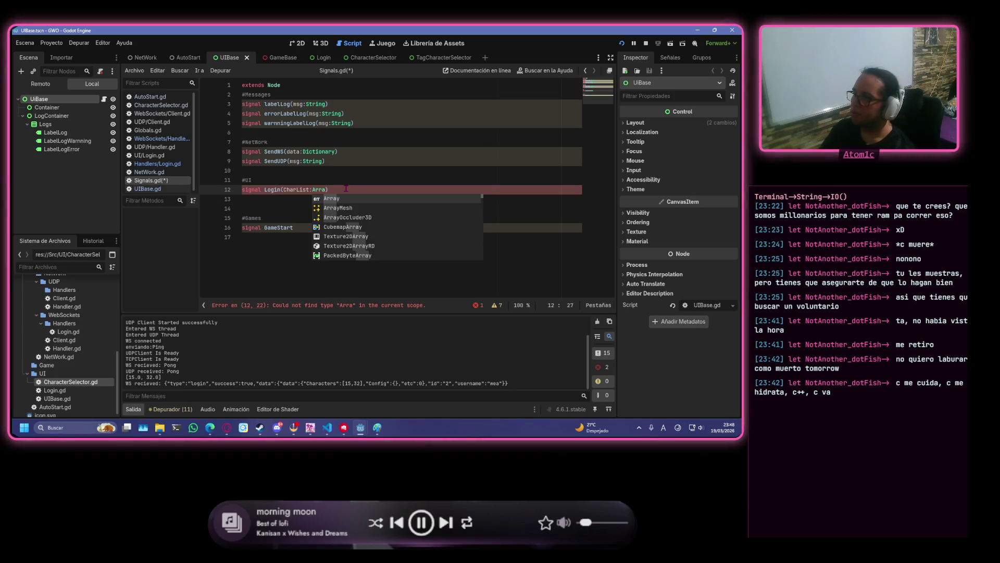
{"action": "key", "text": "Return"}
{"action": "key", "text": "ctrl+s"}
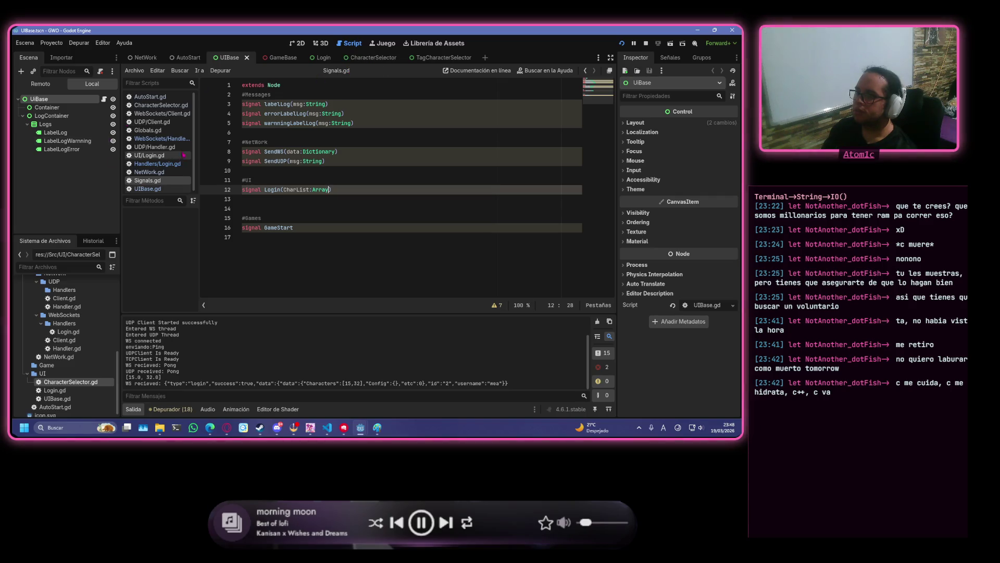
{"action": "left_click", "coordinate": [174, 105]}
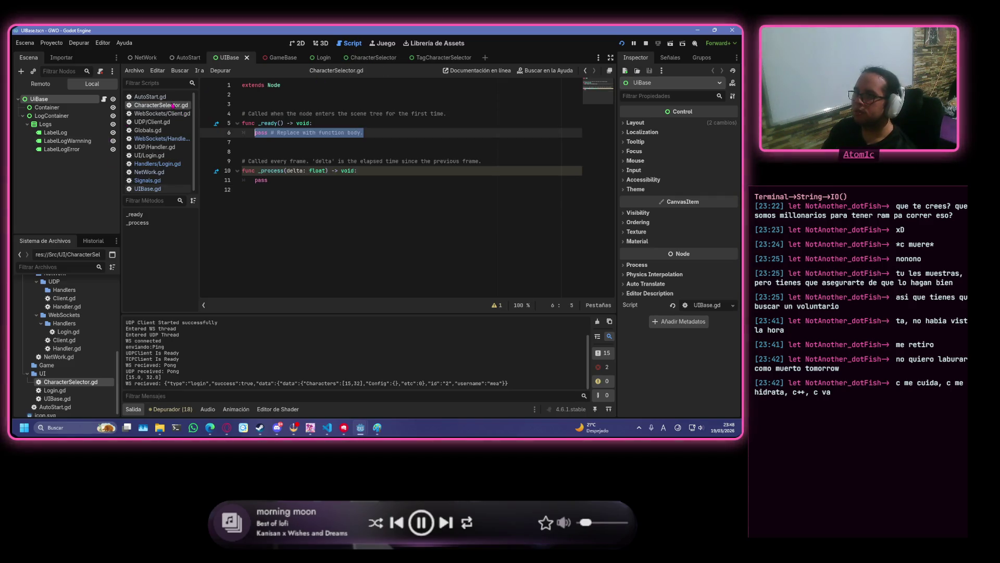
{"action": "left_click", "coordinate": [172, 187]}
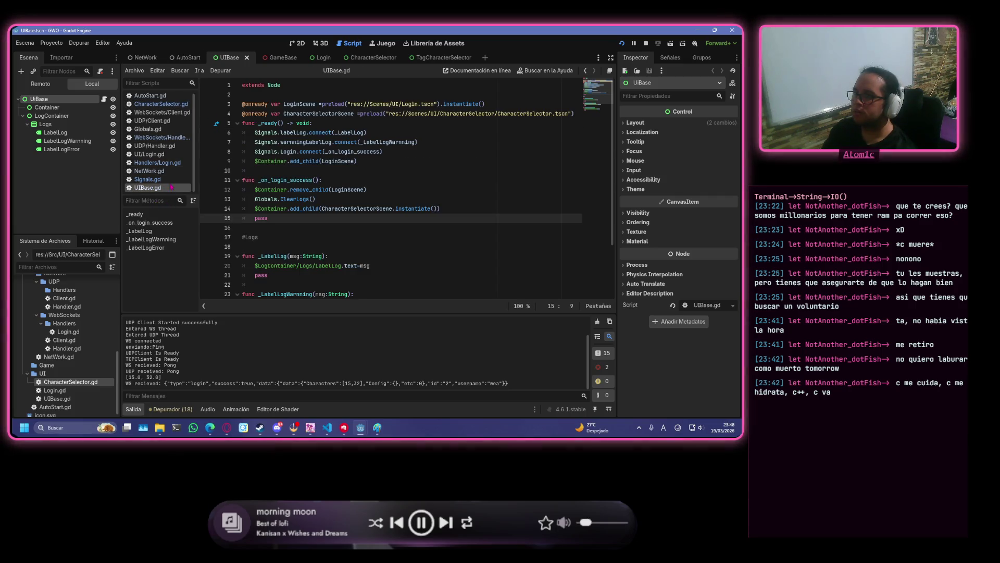
Step: In Handlers/Login.gd, move var DataDeData=data["data"]["data"]["Characters"] below the Login Success log
{"action": "left_click", "coordinate": [173, 180]}
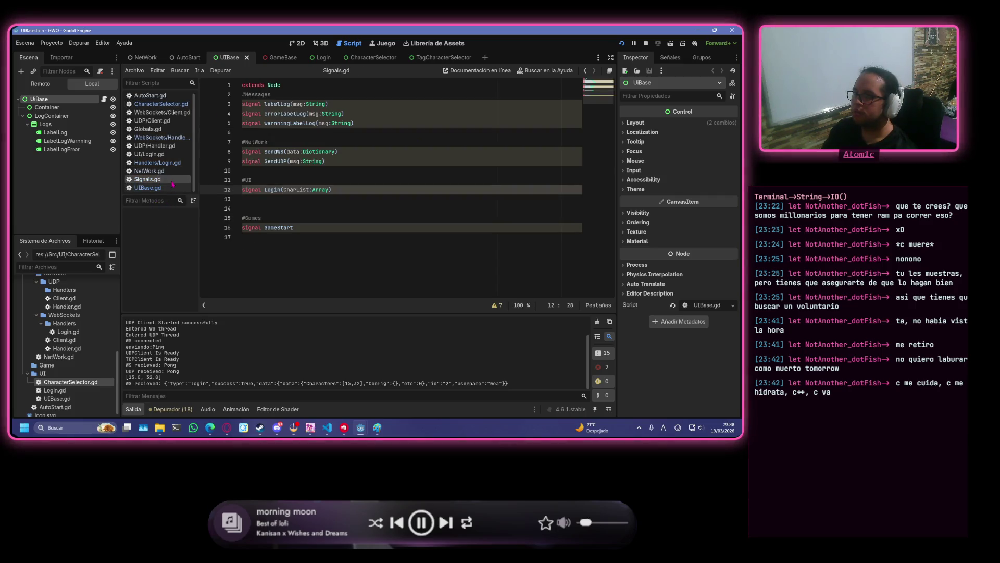
{"action": "left_click", "coordinate": [161, 137]}
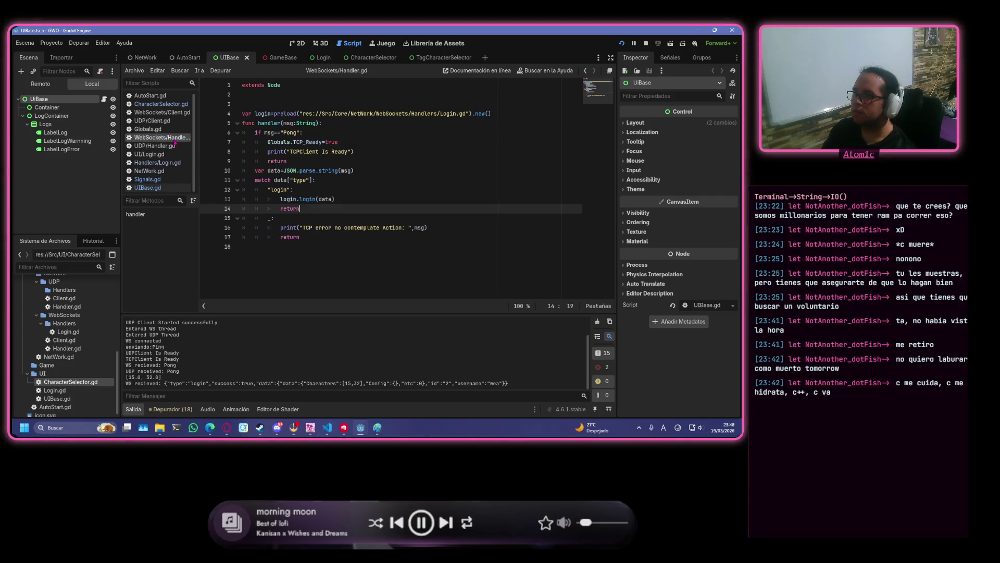
{"action": "left_click", "coordinate": [156, 162]}
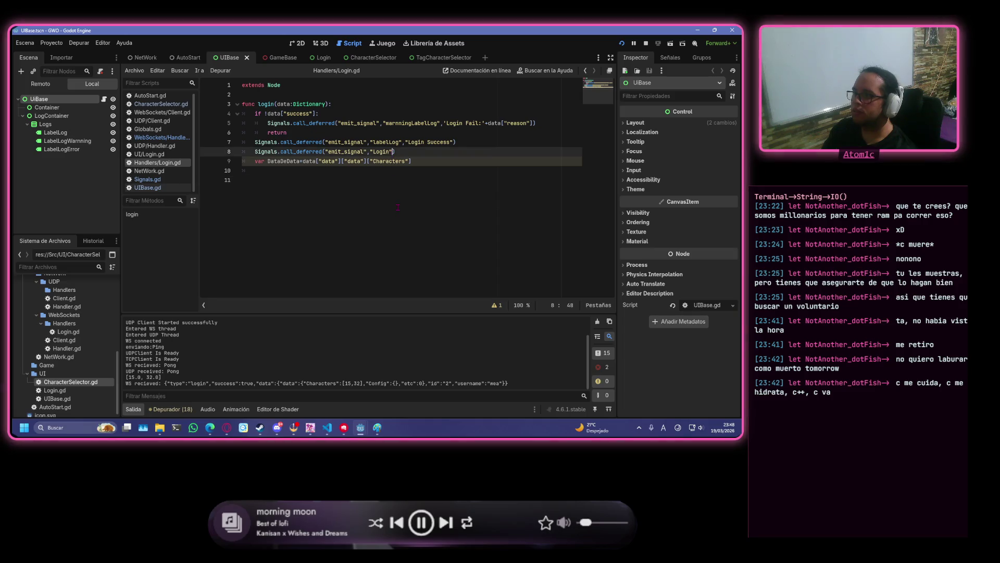
{"action": "left_click_drag", "start_coordinate": [412, 161], "coordinate": [235, 161]}
{"action": "key", "text": "BackSpace"}
{"action": "left_click", "coordinate": [477, 144]}
{"action": "key", "text": "Return"}
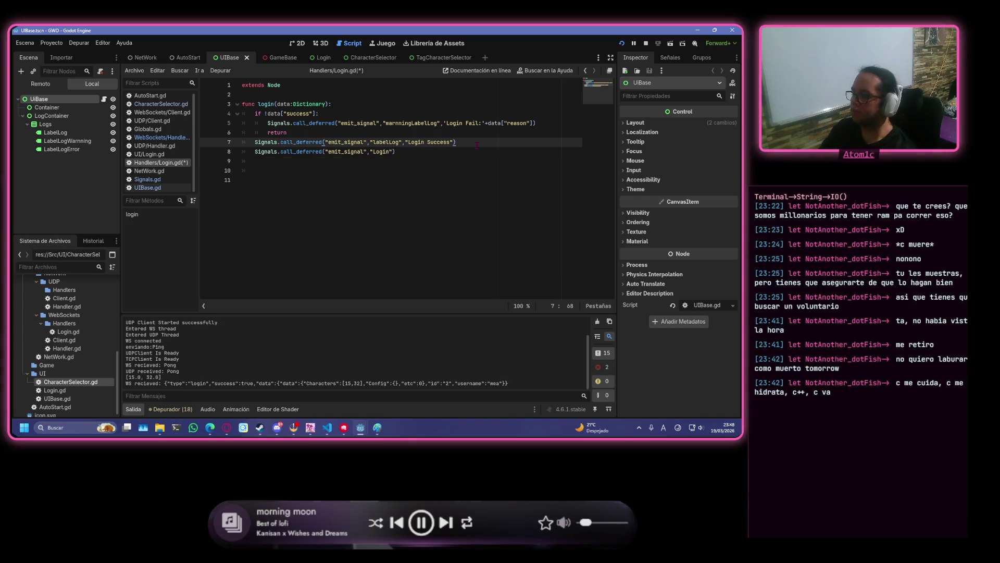
{"action": "type", "text": "var DataDeData=data[\"data\"][\"data\"][\"Characters\"]"}
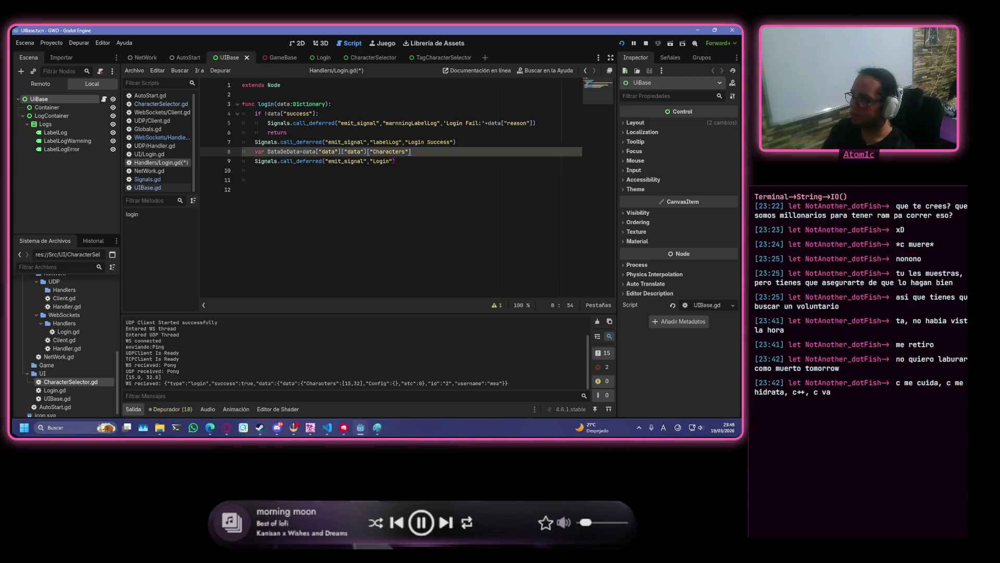
Step: Pass DataDeData as an argument to emit_signal("Login"), save, and run the game
{"action": "left_click", "coordinate": [394, 161]}
{"action": "type", "text": ",da"}
{"action": "key", "text": "Return"}
{"action": "left_click", "coordinate": [446, 177]}
{"action": "key", "text": "ctrl+s"}
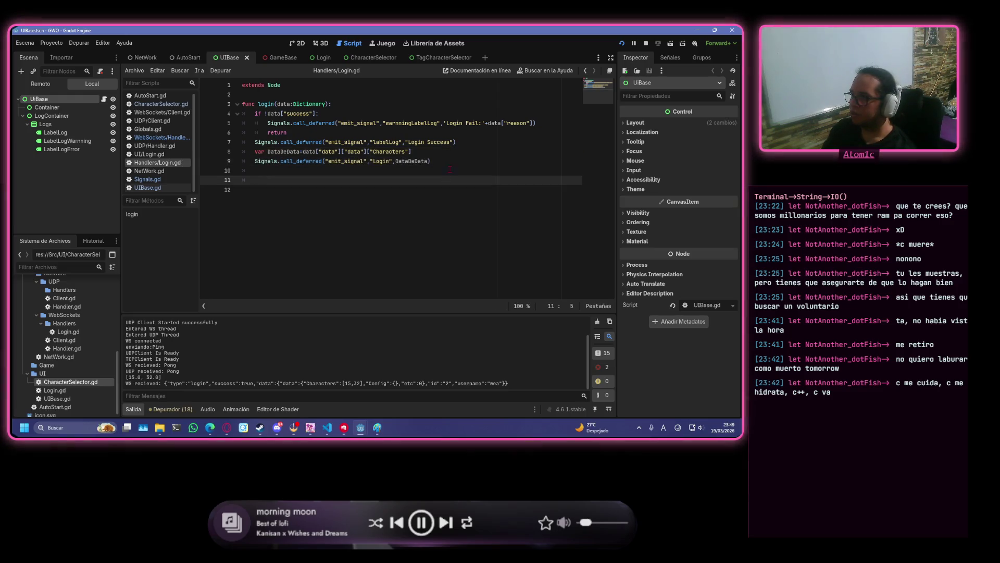
{"action": "left_click", "coordinate": [621, 43]}
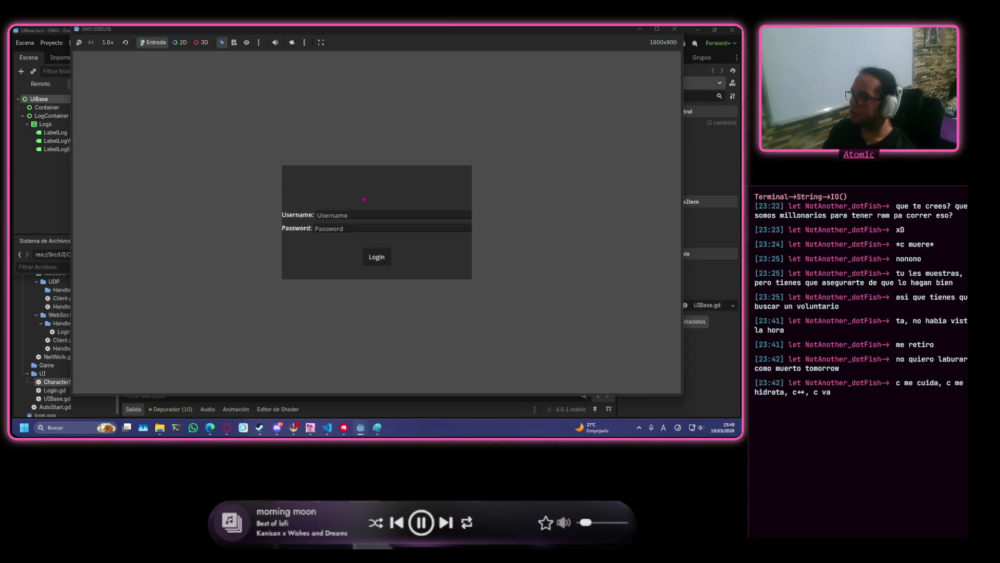
Step: Log in to the running game with the test username and password
{"action": "left_click", "coordinate": [351, 216]}
{"action": "type", "text": "weawe"}
{"action": "left_click", "coordinate": [356, 225]}
{"action": "left_click", "coordinate": [368, 212]}
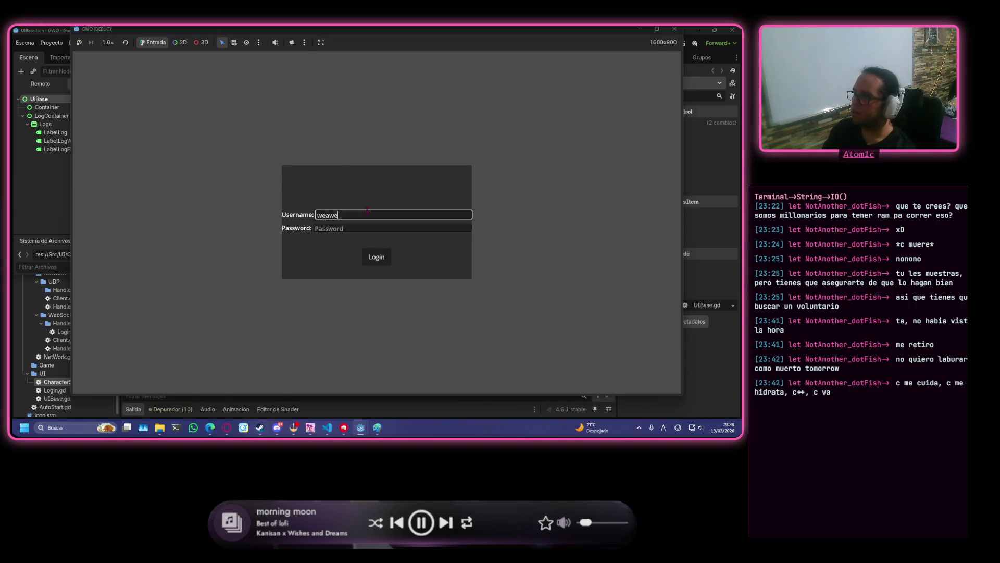
{"action": "key", "text": "BackSpace"}
{"action": "key", "text": "BackSpace"}
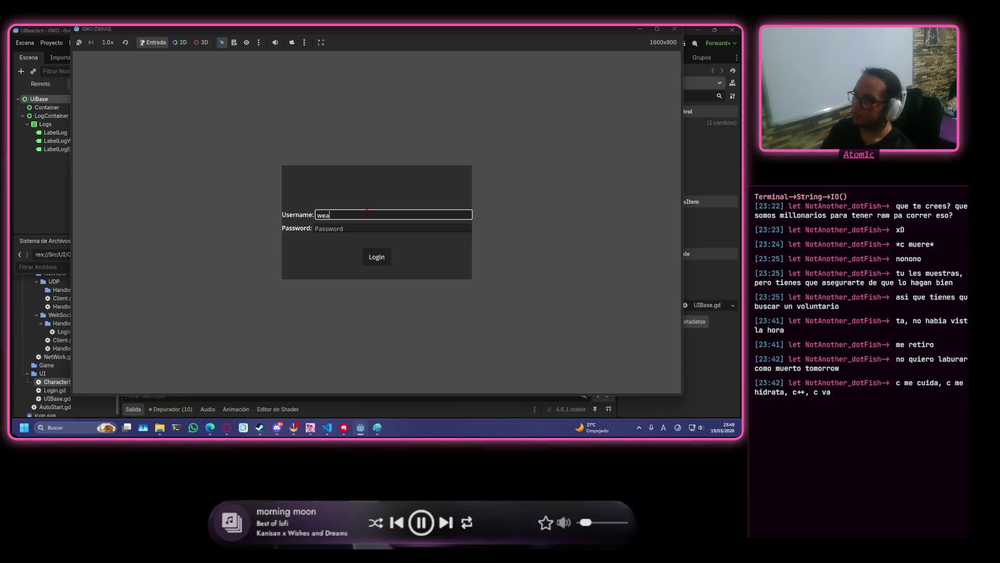
{"action": "left_click", "coordinate": [365, 227]}
{"action": "type", "text": "wea"}
{"action": "left_click", "coordinate": [376, 256]}
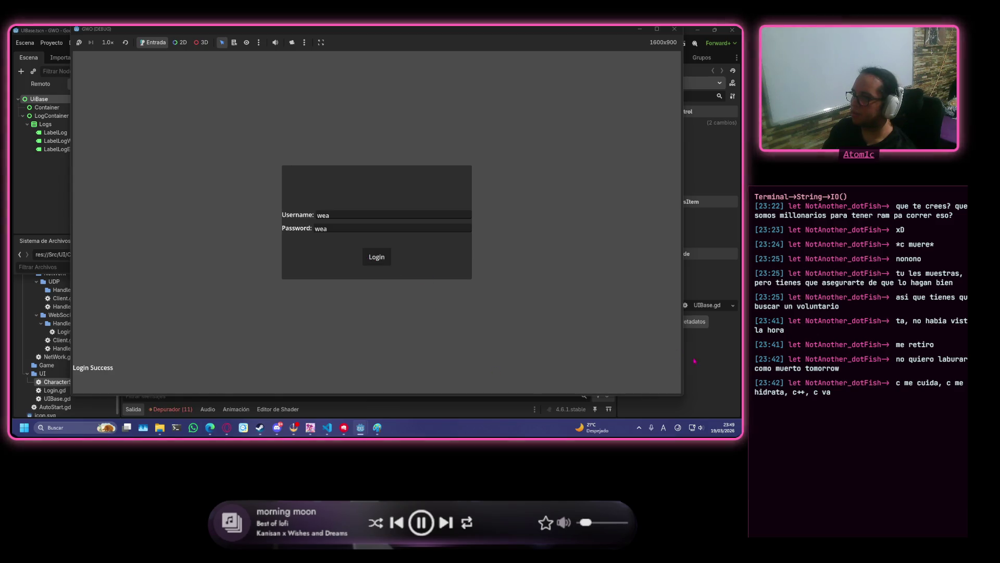
Step: Expand the emit_signal argument error under Depurador > Errores, then open UIBase.gd in the Login scene
{"action": "left_click", "coordinate": [708, 365]}
{"action": "left_click", "coordinate": [168, 410]}
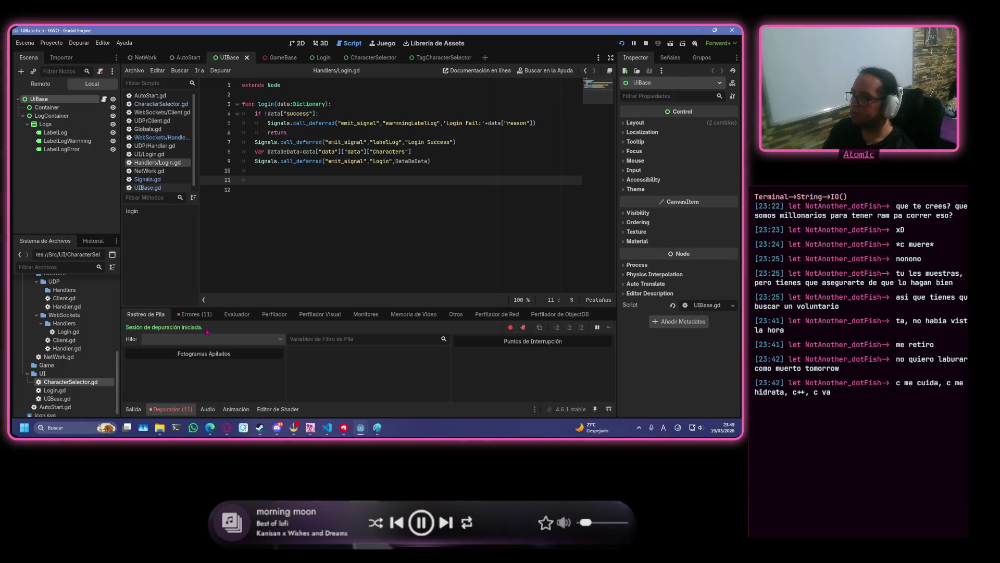
{"action": "left_click", "coordinate": [196, 314]}
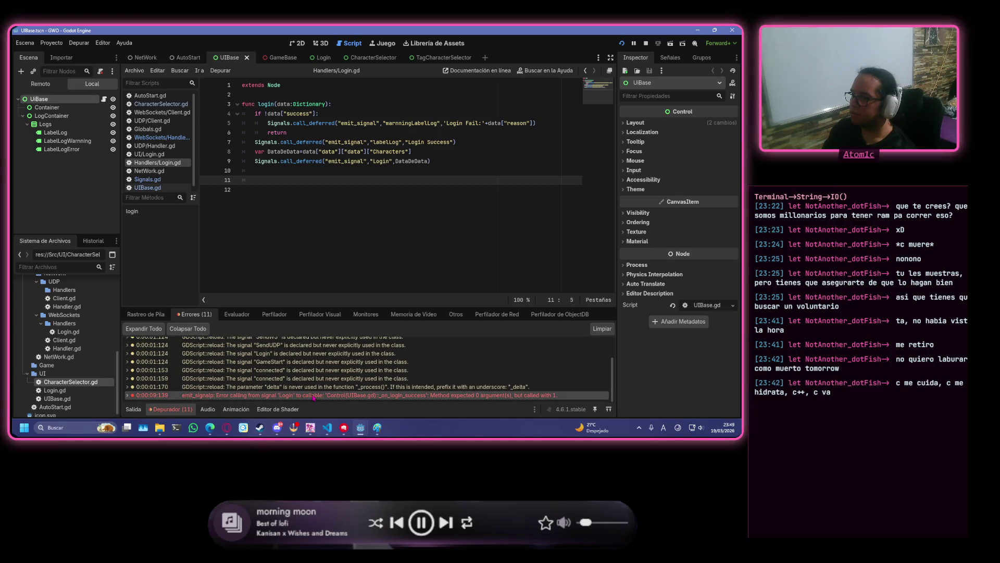
{"action": "left_click", "coordinate": [314, 395]}
{"action": "left_click", "coordinate": [355, 133]}
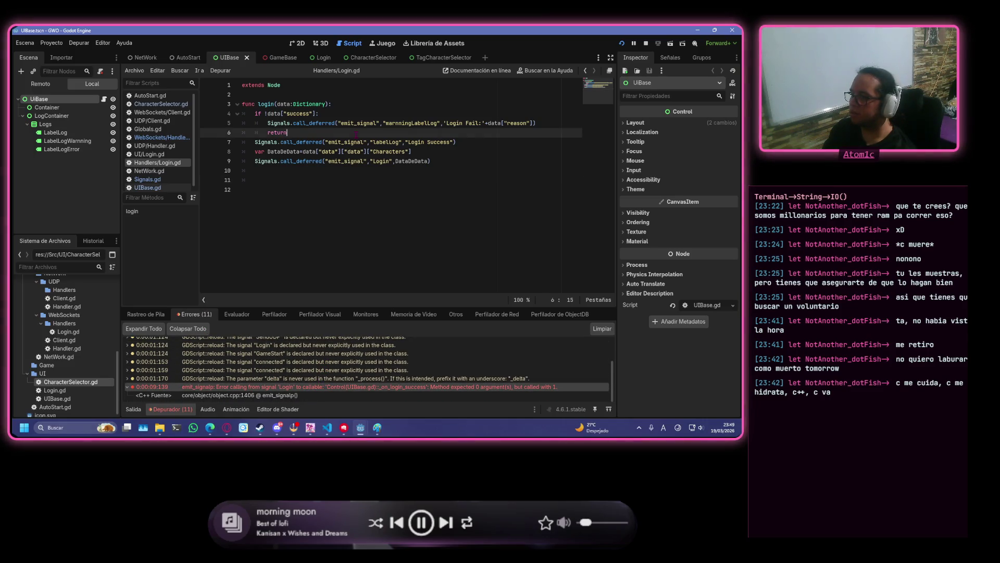
{"action": "left_click", "coordinate": [319, 59]}
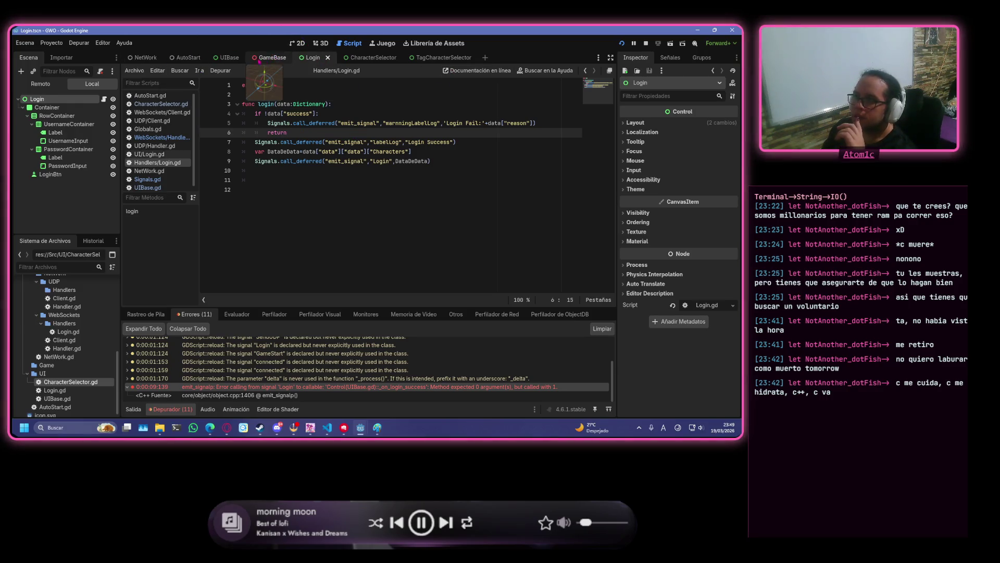
{"action": "left_click", "coordinate": [147, 188]}
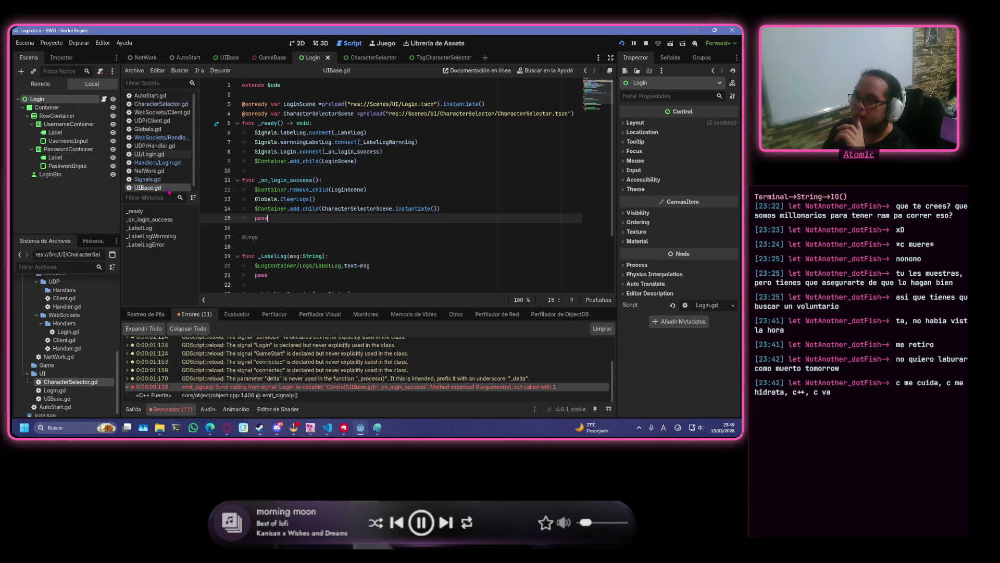
Step: Add a charlist parameter to _on_login_success in UIBase.gd and save
{"action": "scroll", "coordinate": [370, 181], "scroll_direction": "down", "scroll_amount": 2}
{"action": "scroll", "coordinate": [378, 170], "scroll_direction": "up", "scroll_amount": 2}
{"action": "left_click", "coordinate": [316, 180]}
{"action": "type", "text": "charlist"}
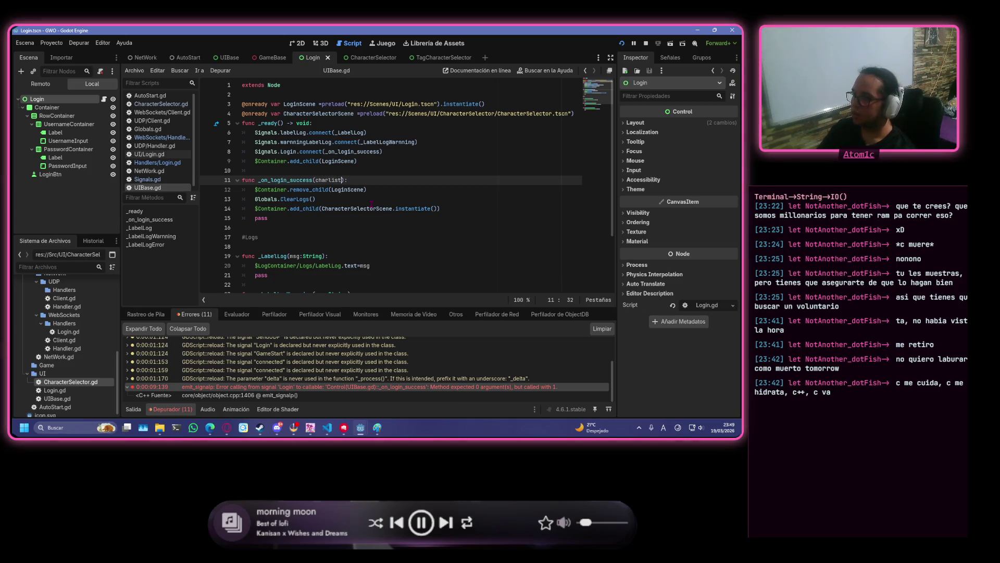
{"action": "key", "text": "ctrl+s"}
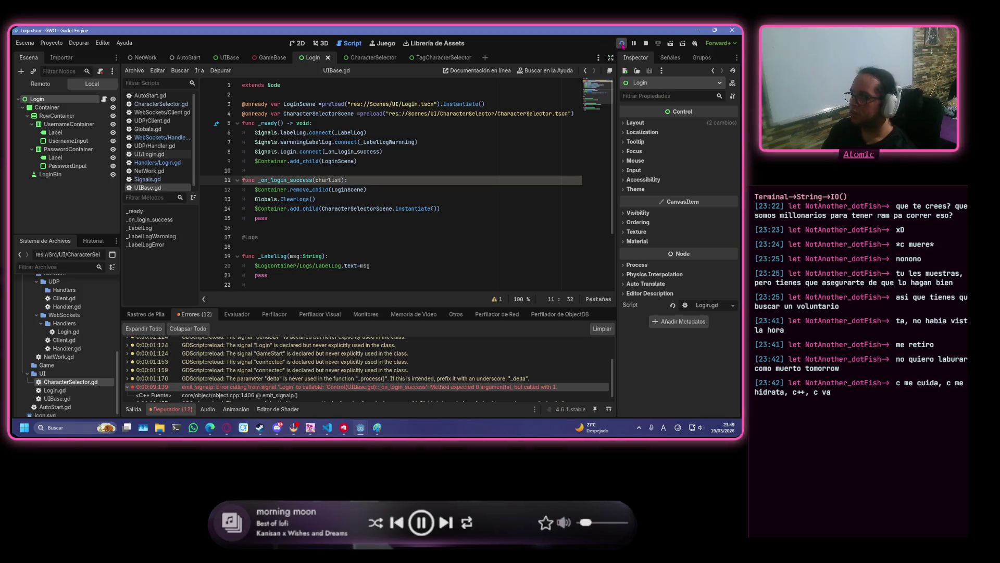
Step: Run the game and log in to confirm the character selector shows two Test characters
{"action": "left_click", "coordinate": [622, 43]}
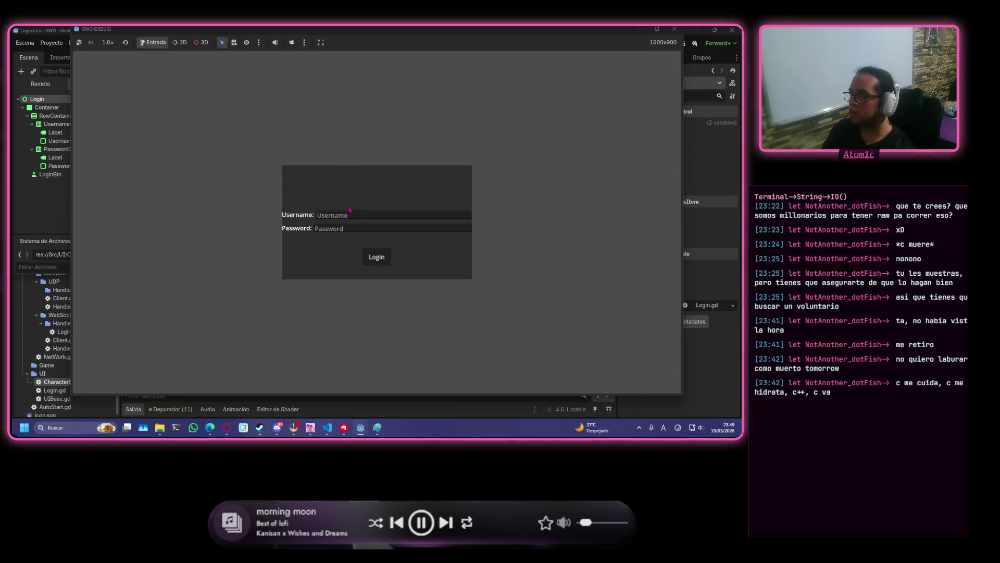
{"action": "left_click", "coordinate": [351, 212]}
{"action": "type", "text": "wea"}
{"action": "left_click", "coordinate": [347, 228]}
{"action": "type", "text": "wea"}
{"action": "left_click", "coordinate": [386, 263]}
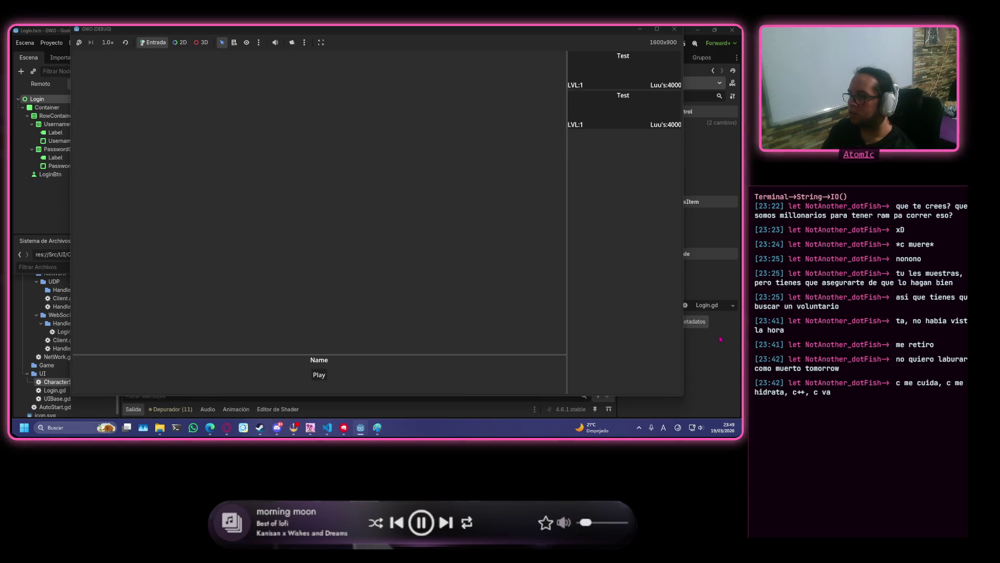
{"action": "left_click", "coordinate": [729, 371]}
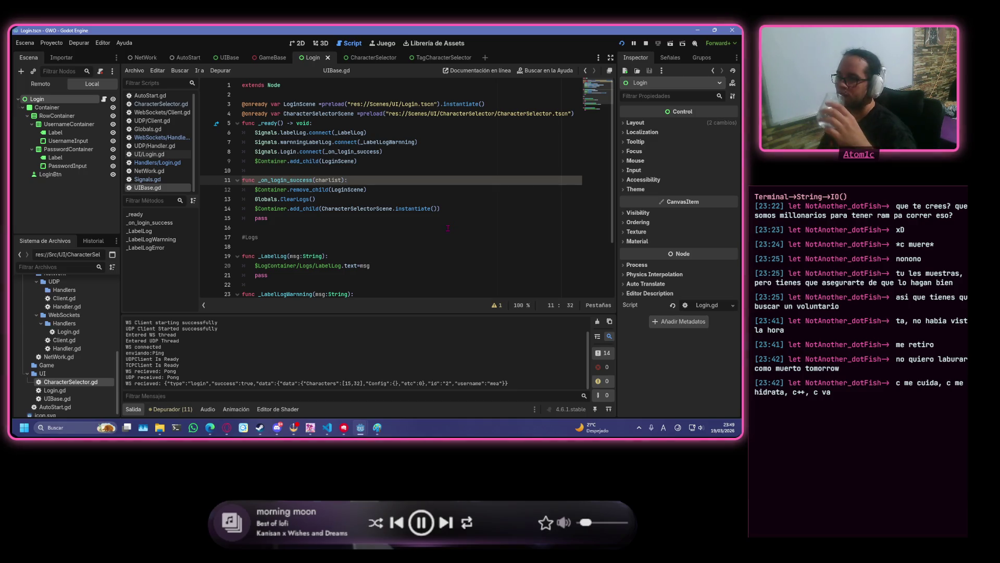
{"action": "mouse_move", "coordinate": [424, 211]}
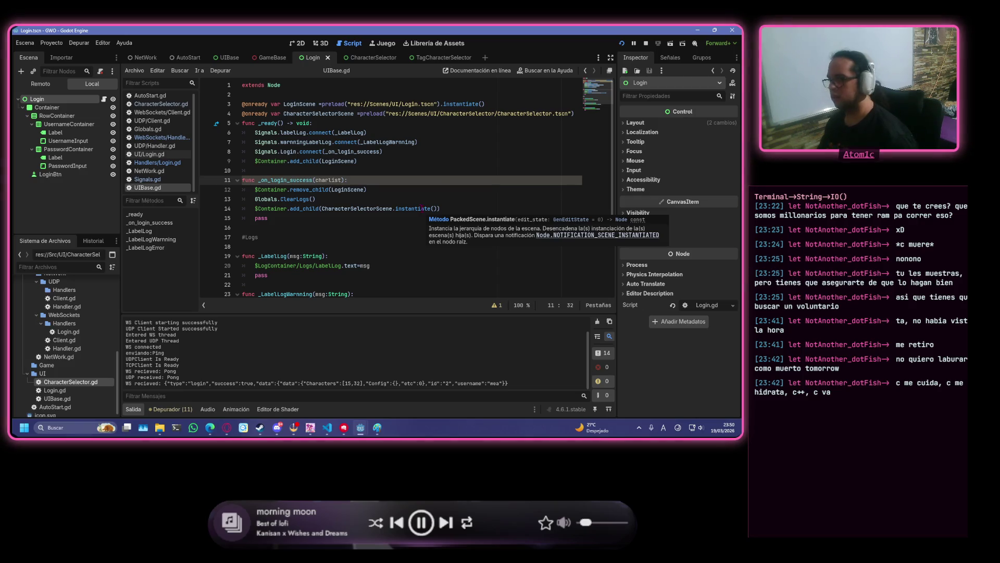
{"action": "left_click", "coordinate": [470, 207]}
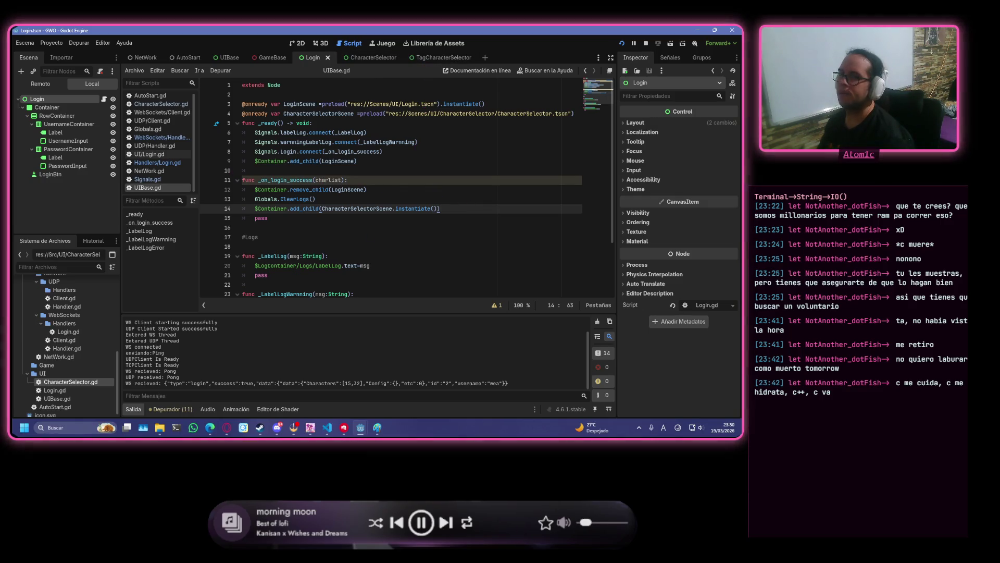
{"action": "key", "text": "alt+Tab"}
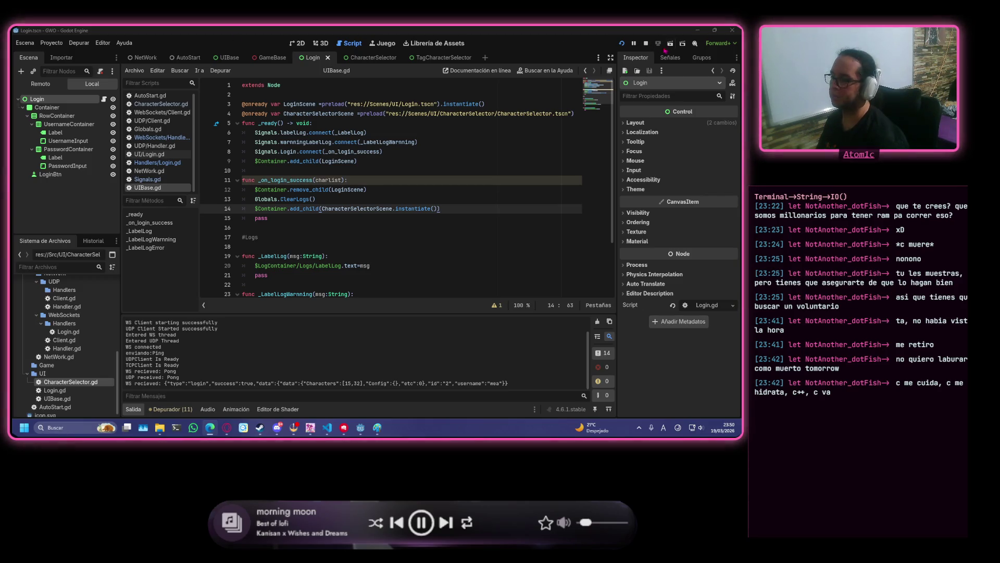
{"action": "left_click", "coordinate": [433, 185]}
{"action": "left_click", "coordinate": [442, 209]}
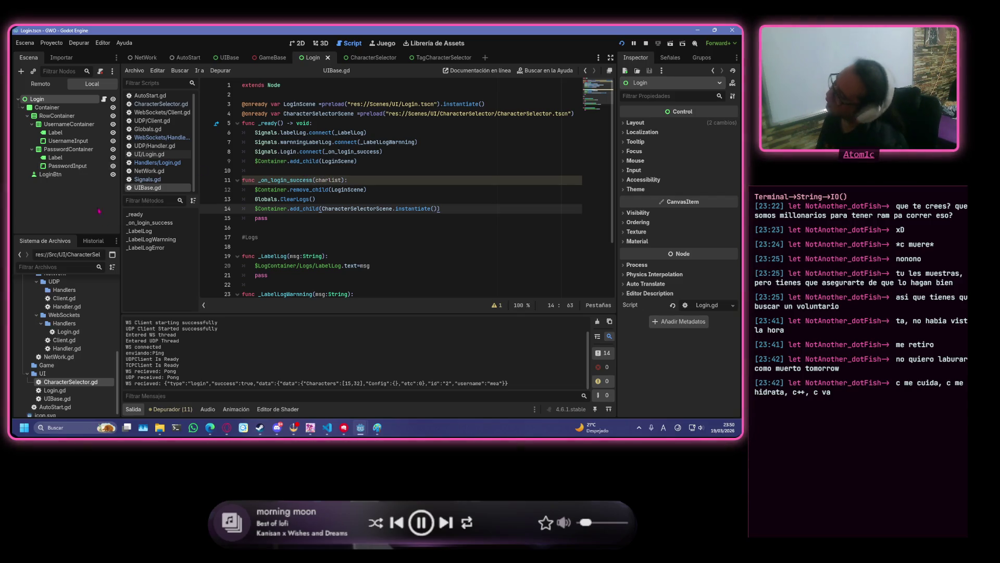
{"action": "left_click", "coordinate": [372, 201]}
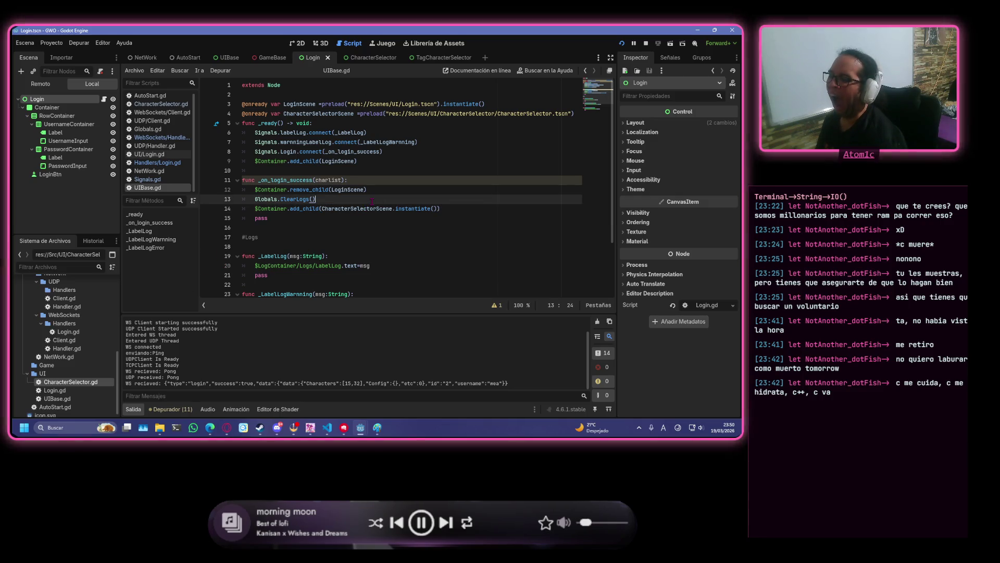
Step: Add print(charlist) on a new line after Globals.ClearLogs() in _on_login_success
{"action": "key", "text": "Return"}
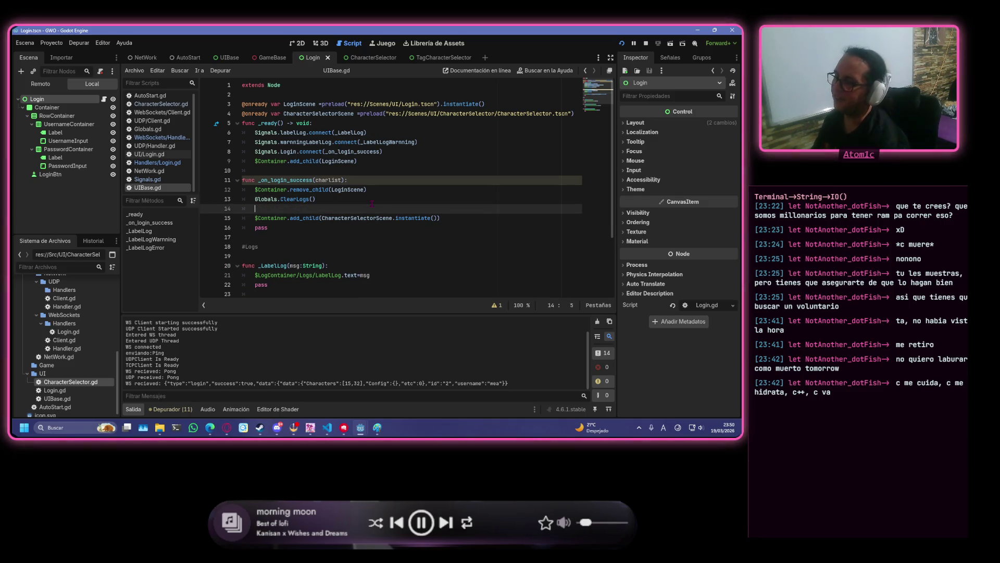
{"action": "type", "text": "nt"}
{"action": "key", "text": "Return"}
{"action": "type", "text": "charlist"}
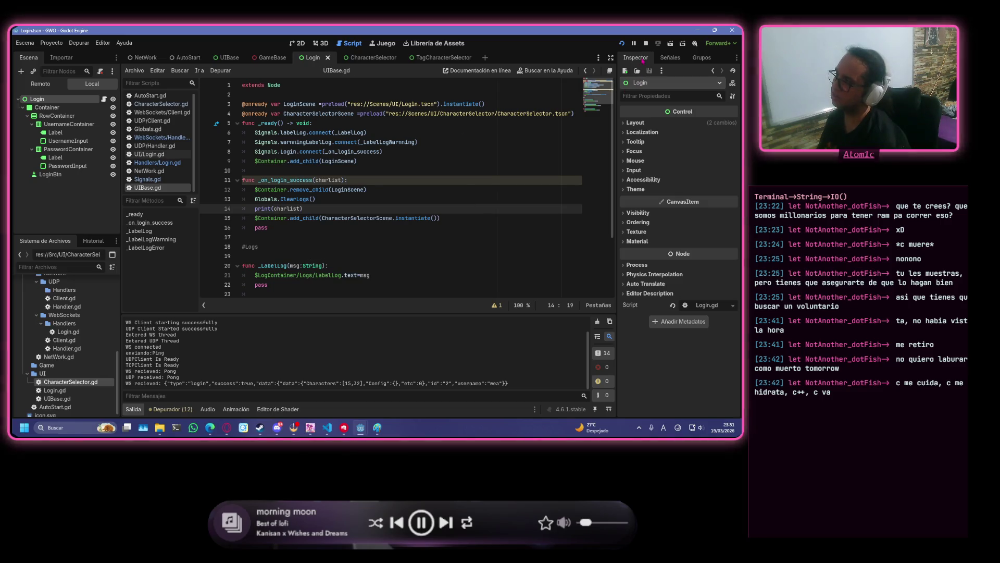
Step: Run the game, log in, then stop it and confirm the output shows [15.0, 32.0]
{"action": "left_click", "coordinate": [622, 43]}
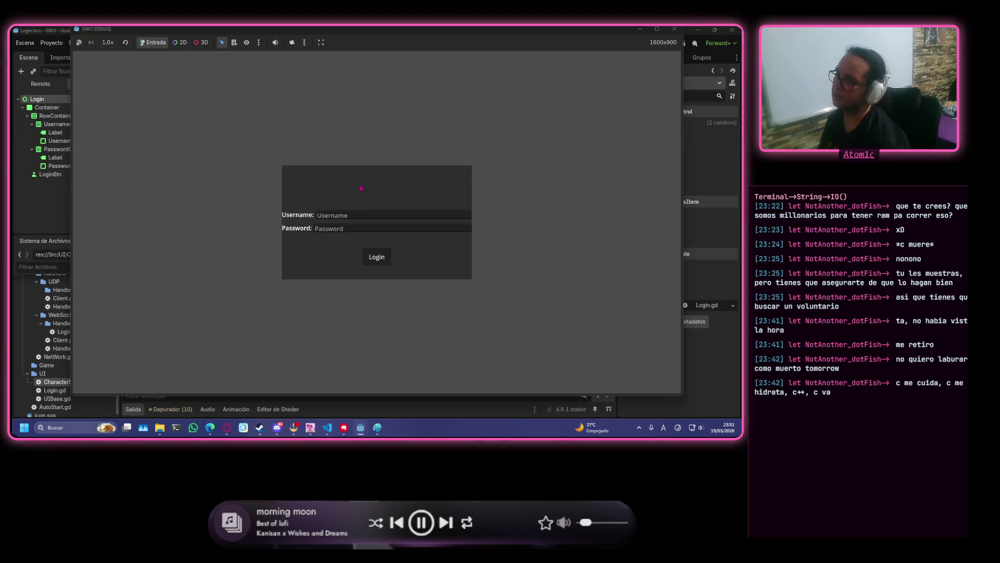
{"action": "left_click", "coordinate": [359, 215]}
{"action": "type", "text": "we"}
{"action": "key", "text": "Tab"}
{"action": "type", "text": "we"}
{"action": "left_click", "coordinate": [377, 257]}
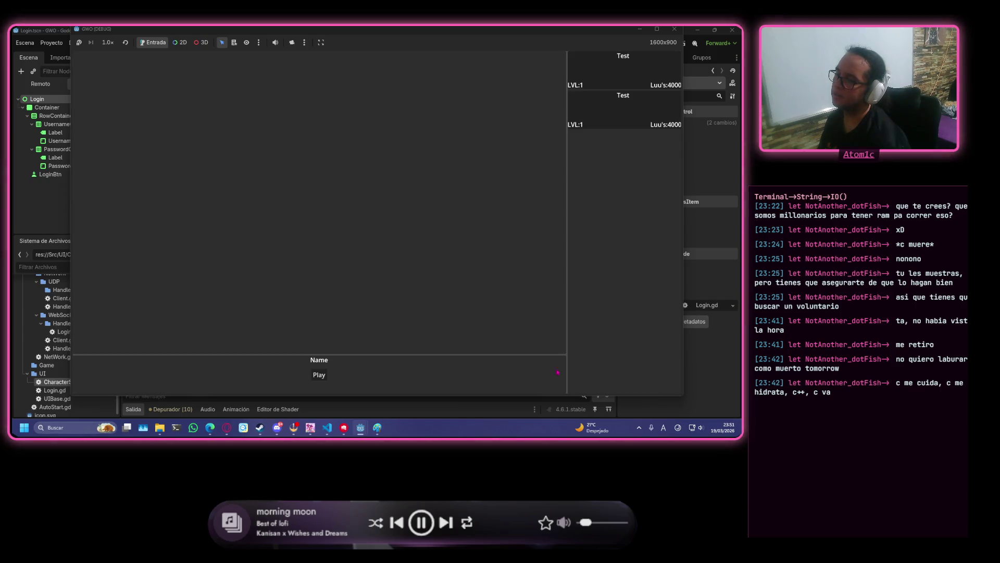
{"action": "left_click", "coordinate": [487, 397]}
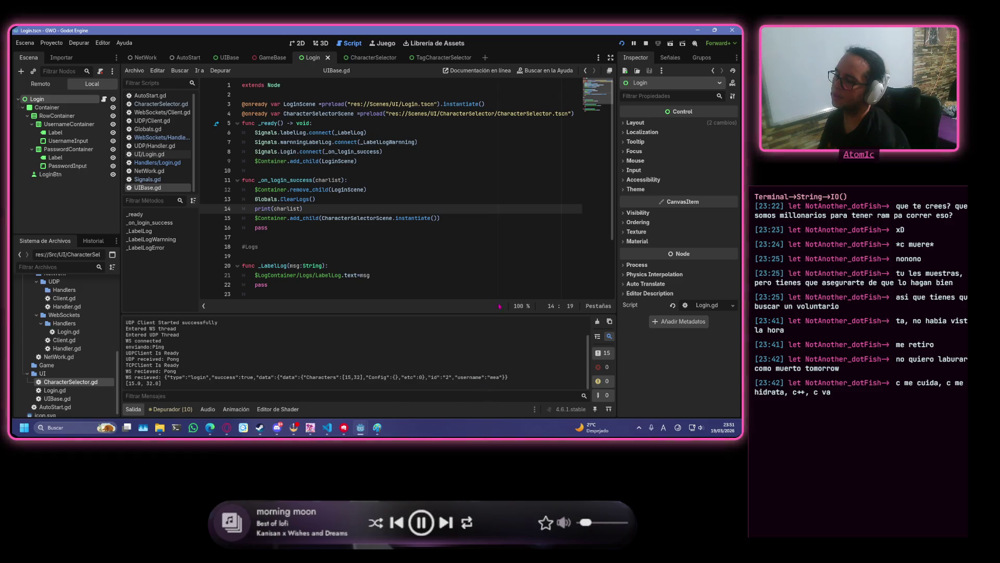
{"action": "left_click", "coordinate": [646, 44]}
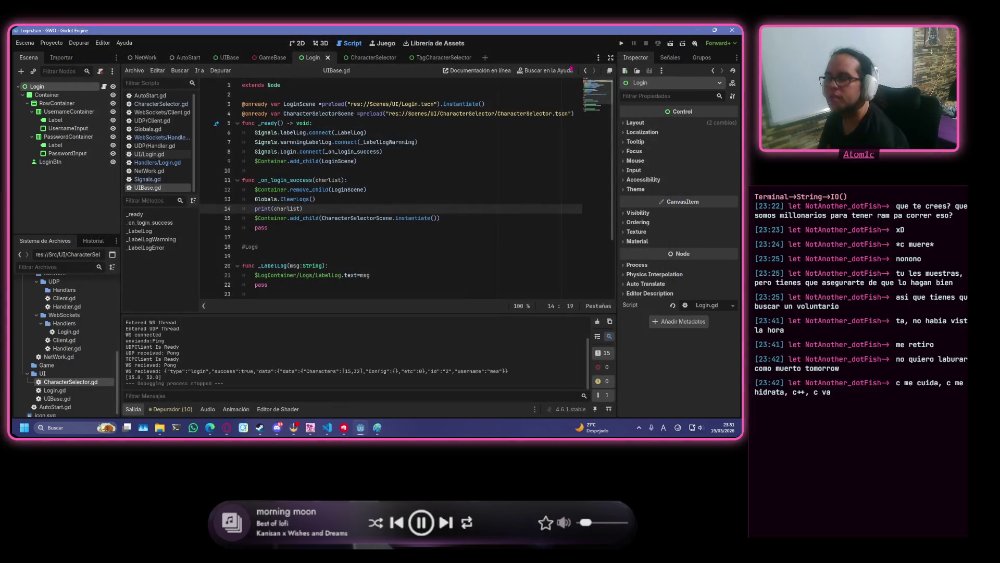
{"action": "left_click", "coordinate": [469, 161]}
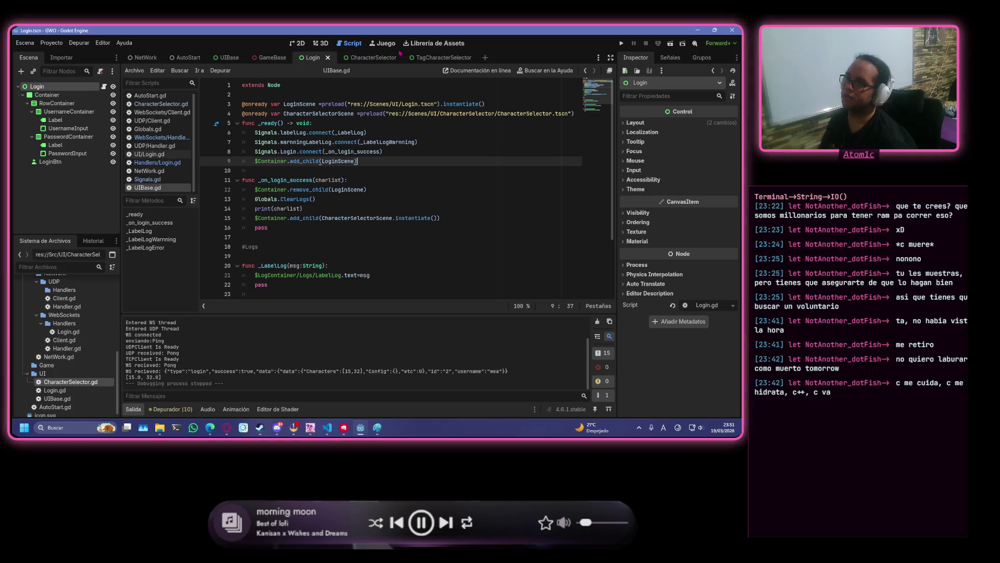
Step: Switch to the CharacterSelector scene tab and show CharacterSelector.gd with its default _ready and _process stubs
{"action": "left_click", "coordinate": [438, 57]}
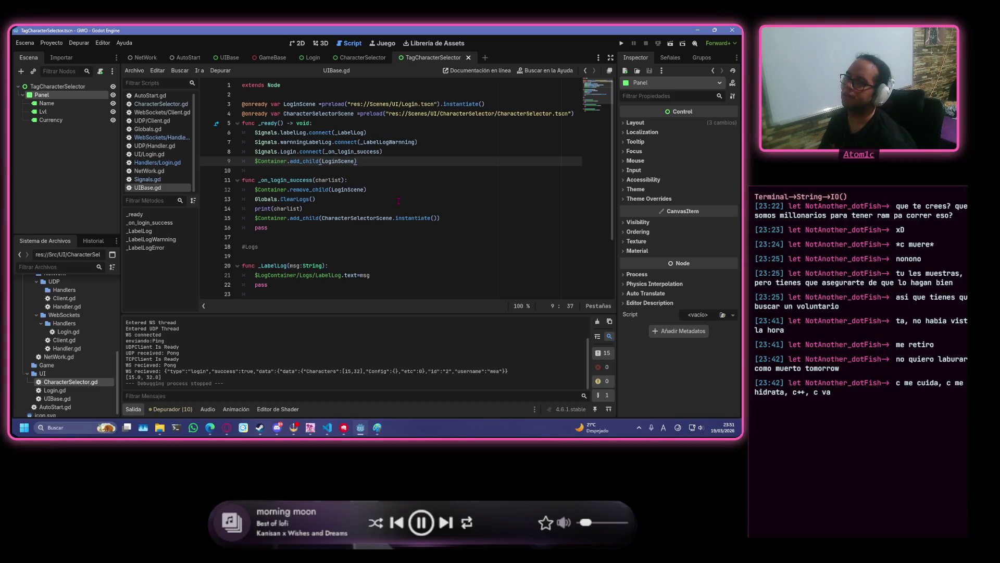
{"action": "left_click", "coordinate": [414, 208]}
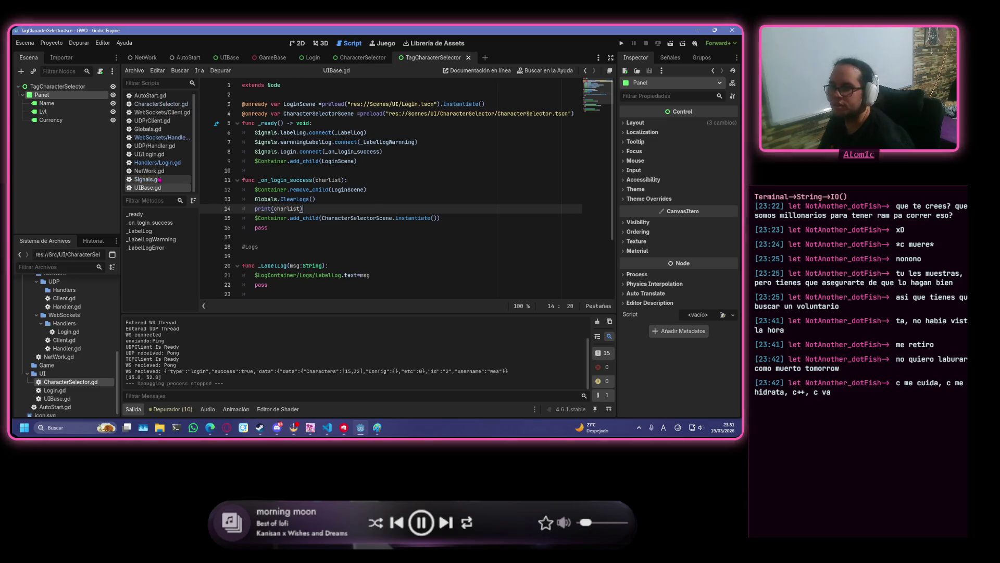
{"action": "left_click", "coordinate": [363, 57]}
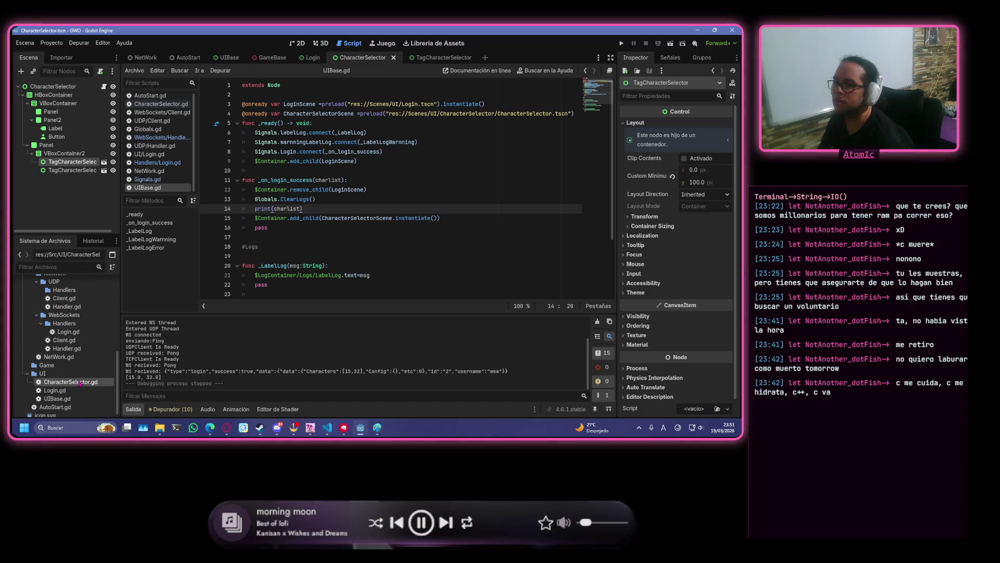
{"action": "left_click", "coordinate": [156, 104]}
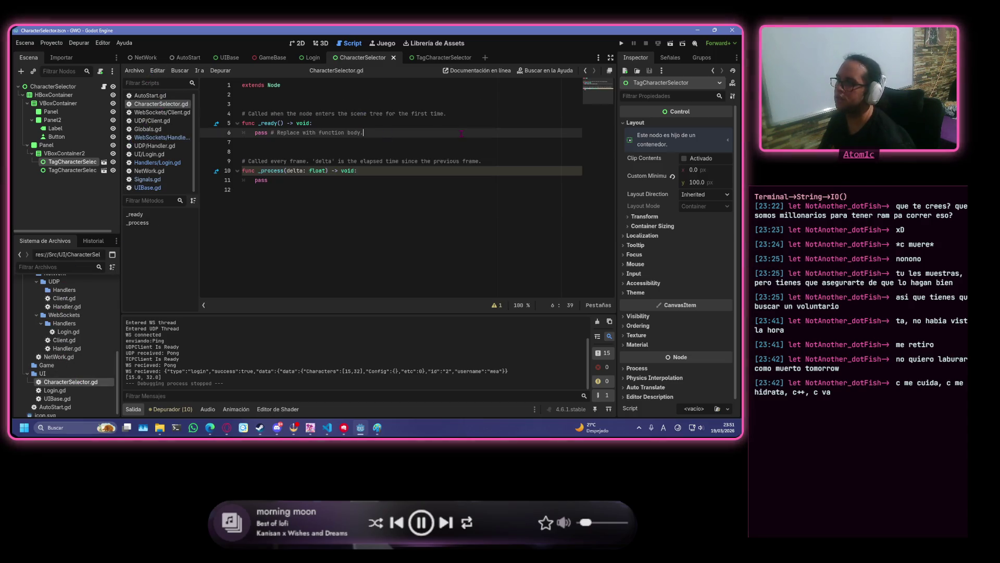
{"action": "left_click", "coordinate": [319, 101]}
{"action": "type", "text": "lo"}
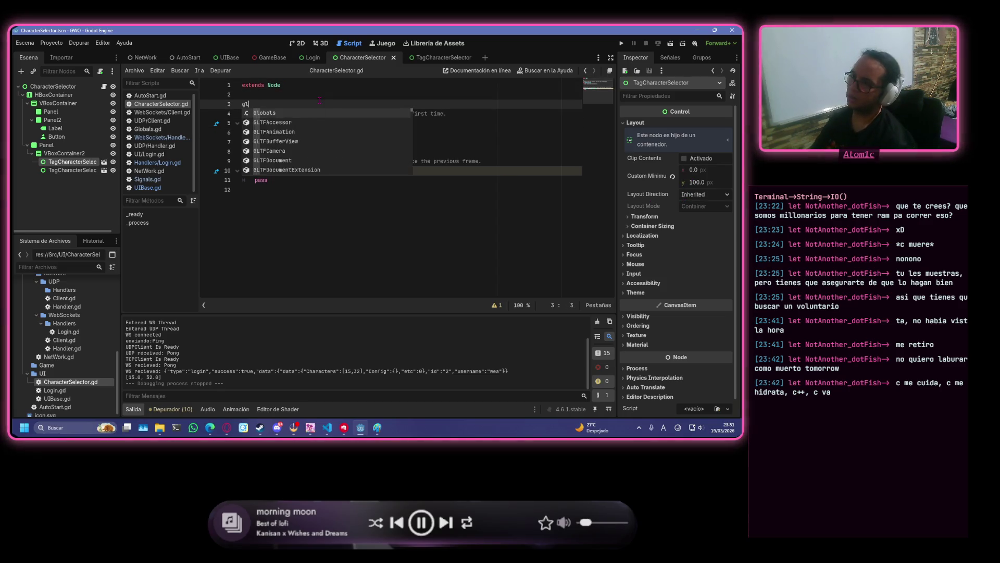
{"action": "type", "text": "ba"}
{"action": "key", "text": "BackSpace"}
{"action": "key", "text": "BackSpace"}
{"action": "key", "text": "BackSpace"}
{"action": "type", "text": "v"}
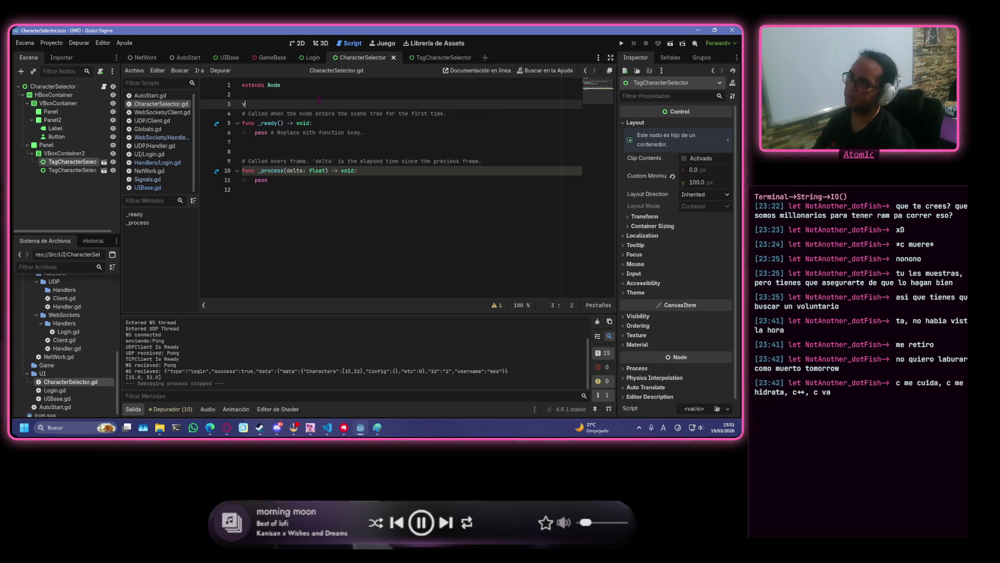
{"action": "key", "text": "BackSpace"}
{"action": "key", "text": "BackSpace"}
{"action": "key", "text": "BackSpace"}
{"action": "type", "text": "t"}
{"action": "key", "text": "BackSpace"}
{"action": "key", "text": "BackSpace"}
{"action": "key", "text": "BackSpace"}
{"action": "type", "text": "@exportv"}
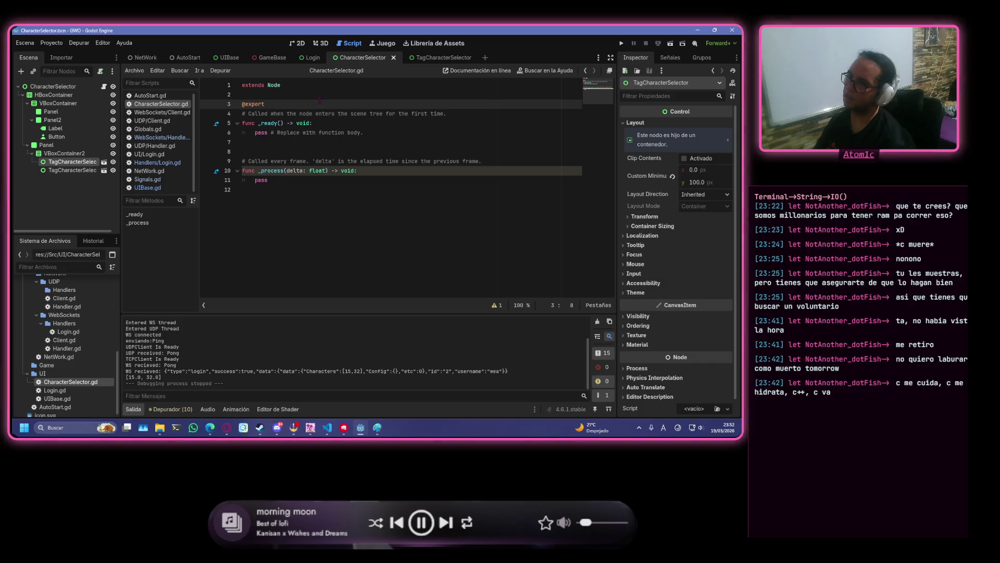
{"action": "key", "text": "BackSpace"}
{"action": "type", "text": "var ch"}
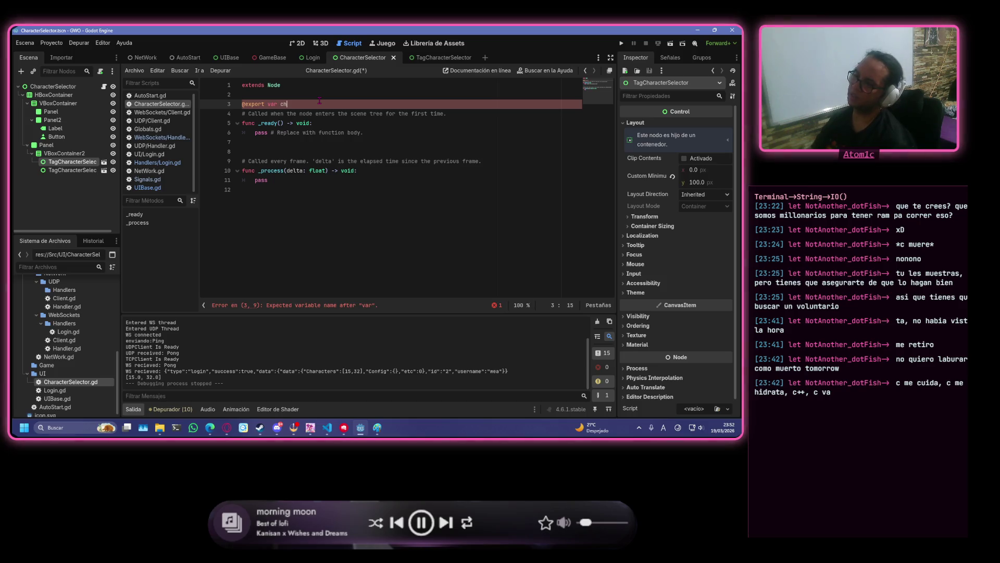
{"action": "type", "text": "arlist"}
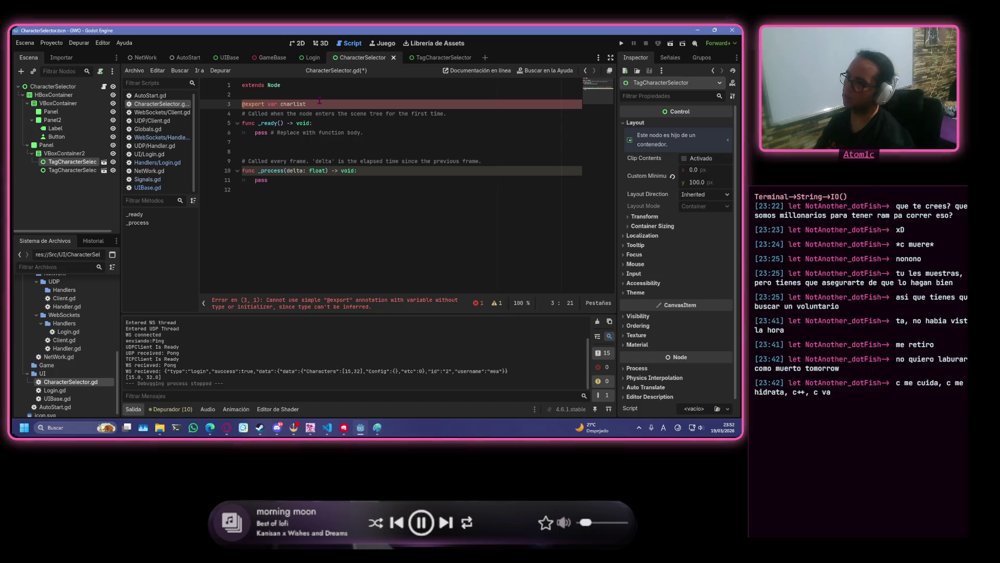
{"action": "type", "text": ":Array"}
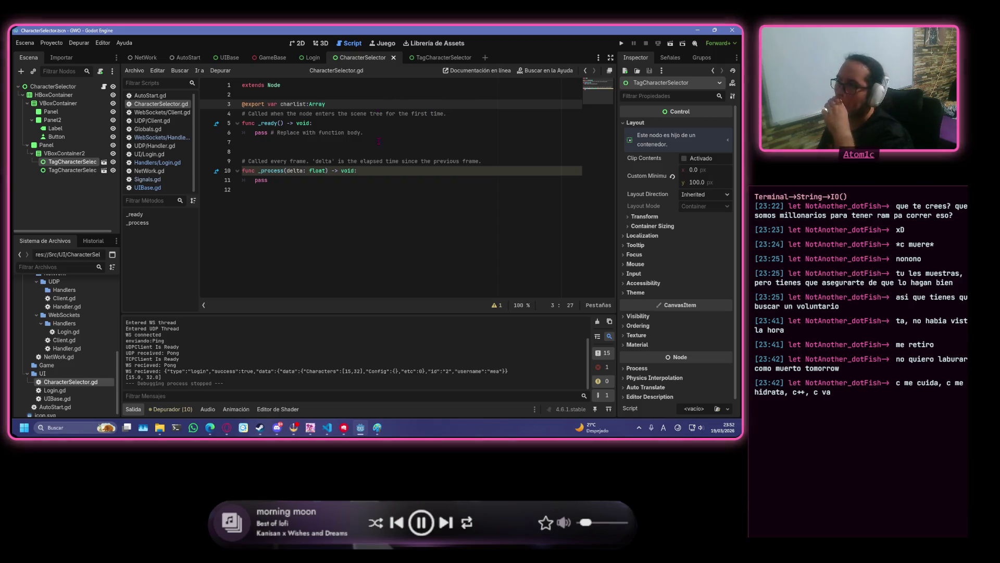
{"action": "scroll", "coordinate": [641, 271], "scroll_direction": "down", "scroll_amount": 1}
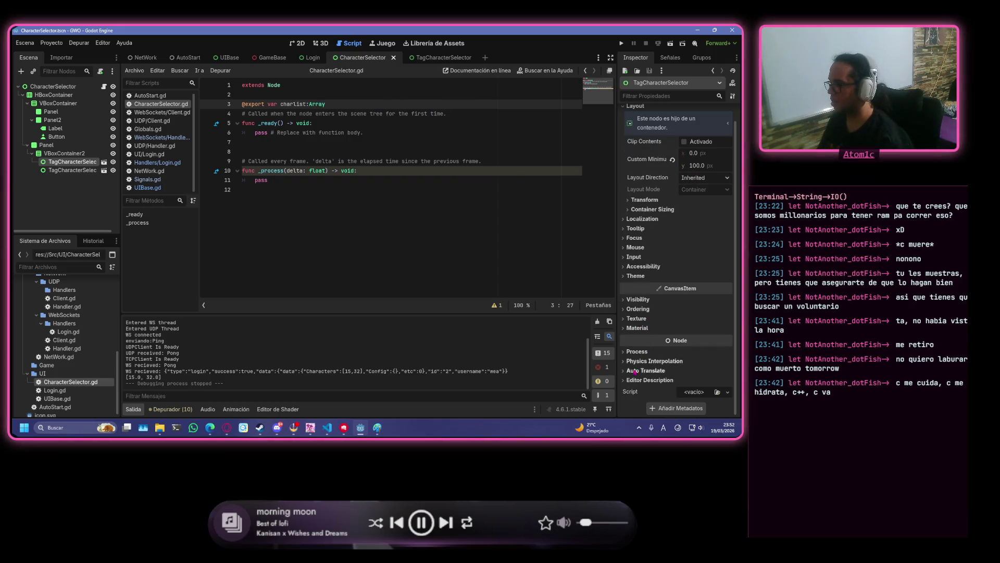
{"action": "scroll", "coordinate": [635, 312], "scroll_direction": "up", "scroll_amount": 1}
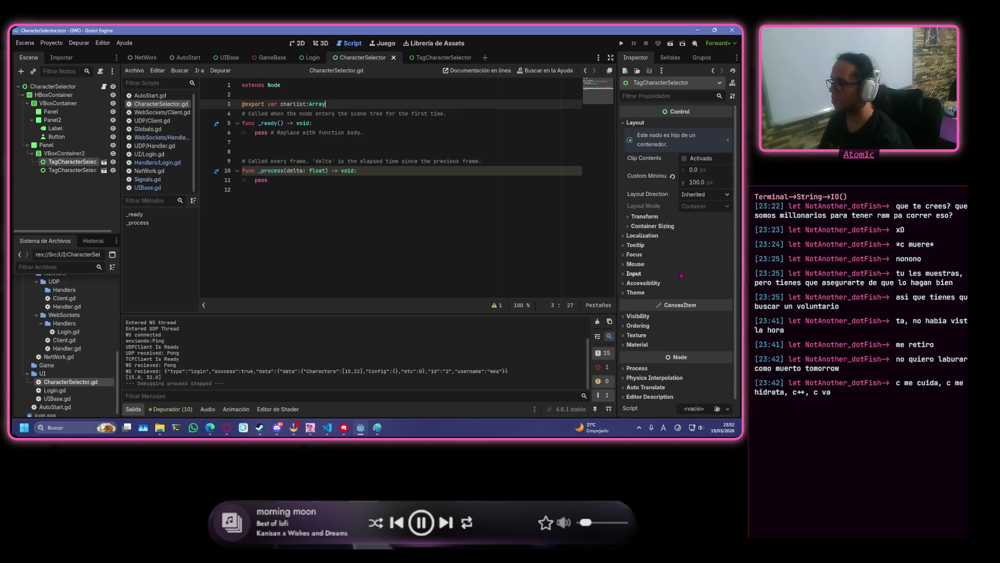
{"action": "left_click", "coordinate": [635, 122]}
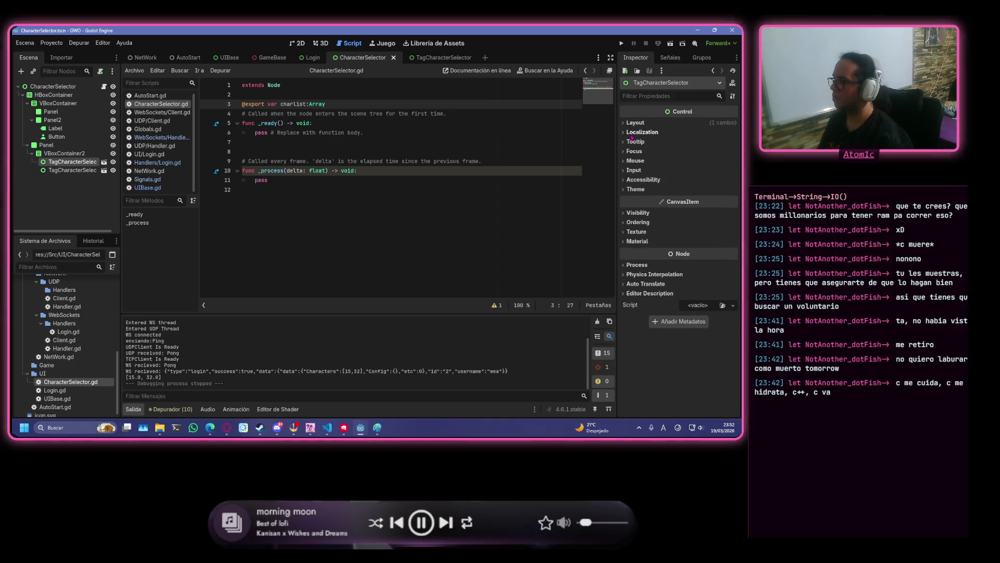
{"action": "left_click", "coordinate": [634, 170]}
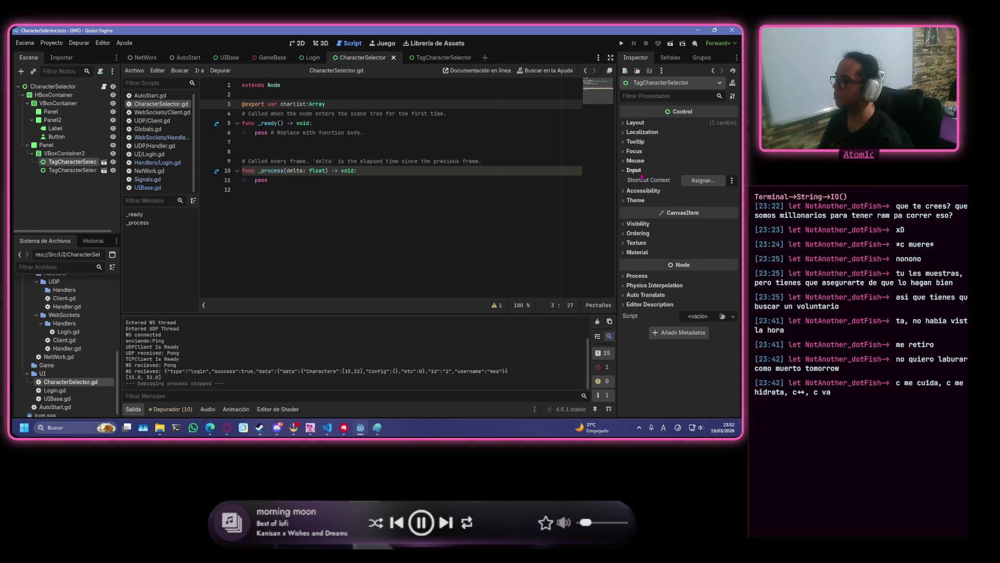
{"action": "left_click", "coordinate": [641, 191]}
{"action": "left_click", "coordinate": [641, 191]}
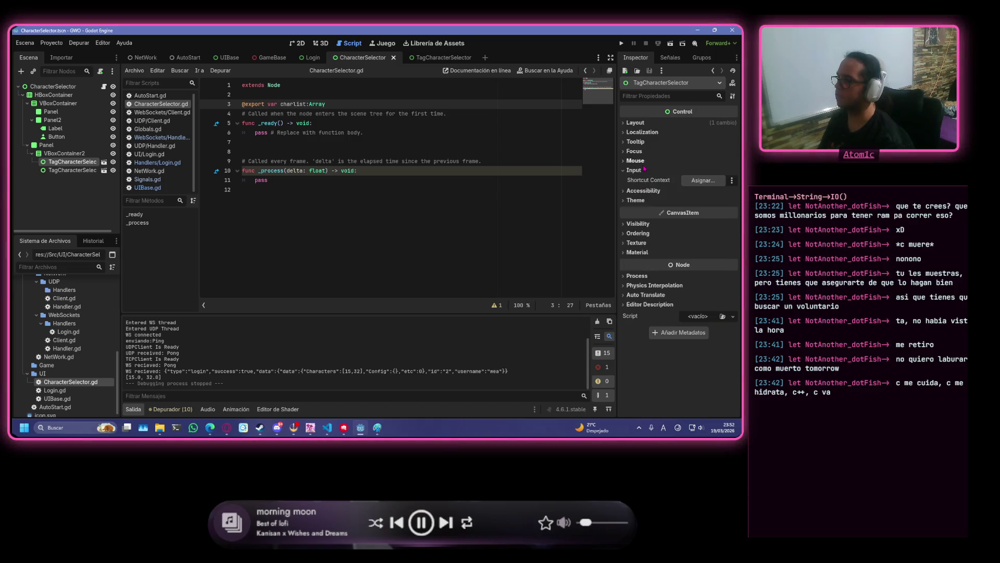
{"action": "left_click", "coordinate": [339, 145]}
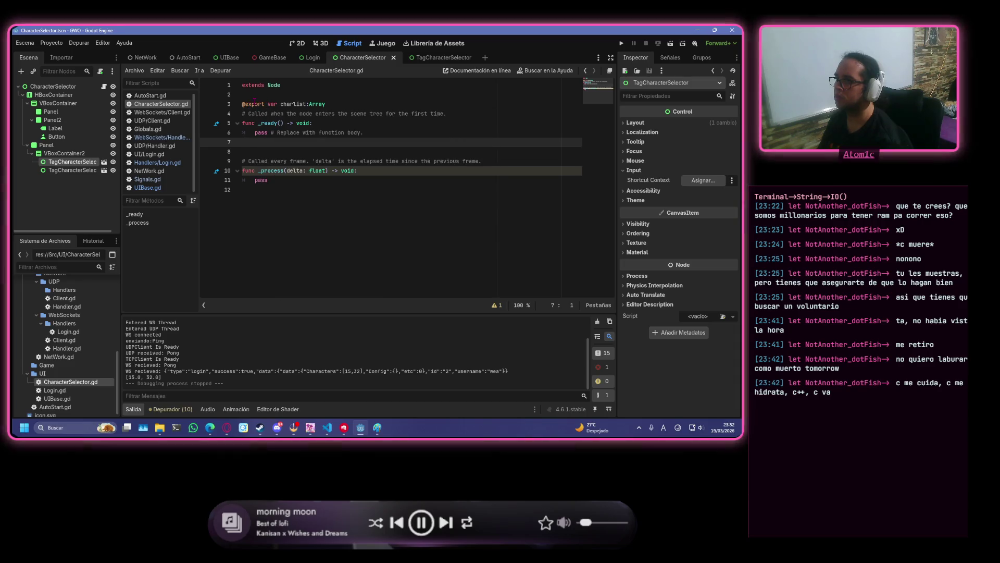
{"action": "mouse_move", "coordinate": [255, 99]}
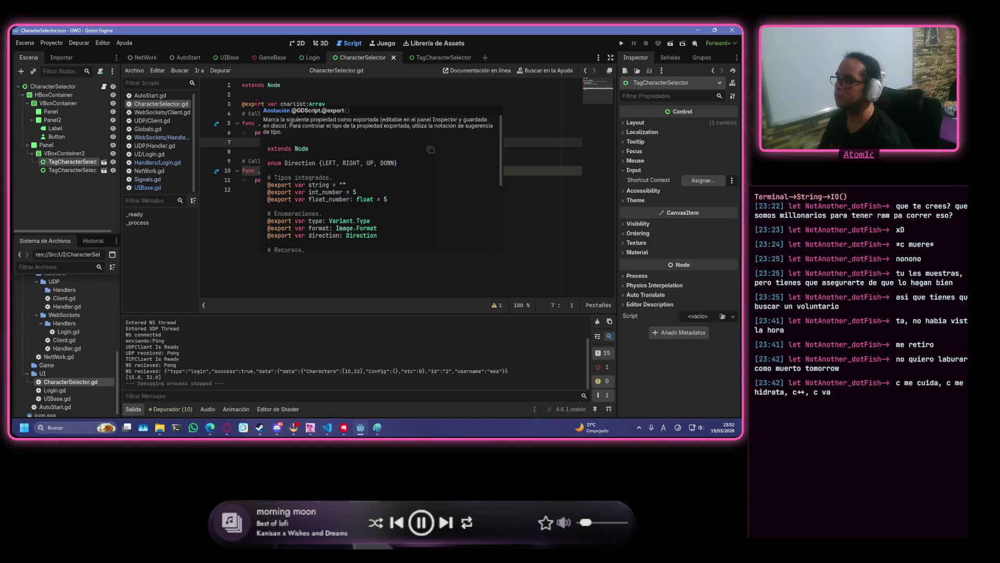
Step: Try Array[int] on charlist and Array[float] on the Login signal, undoing the Login change
{"action": "scroll", "coordinate": [290, 120], "scroll_direction": "down", "scroll_amount": 5}
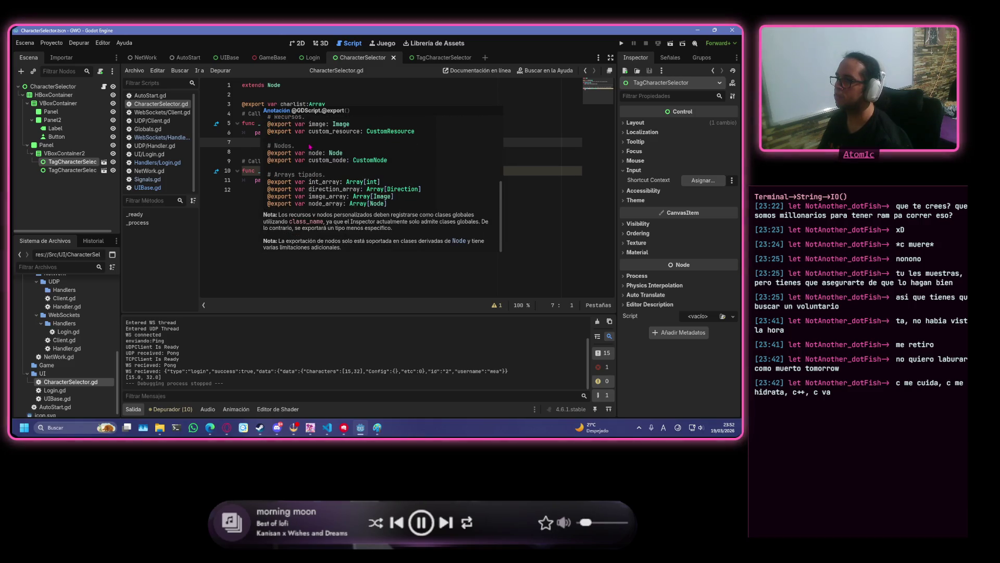
{"action": "left_click", "coordinate": [345, 95]}
{"action": "left_click", "coordinate": [355, 104]}
{"action": "type", "text": "[in"}
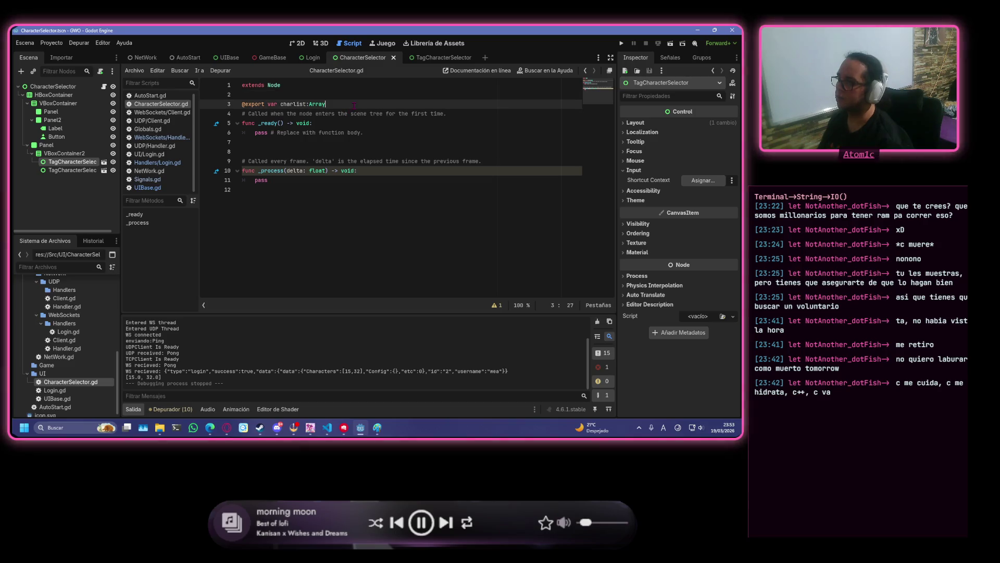
{"action": "type", "text": "t"}
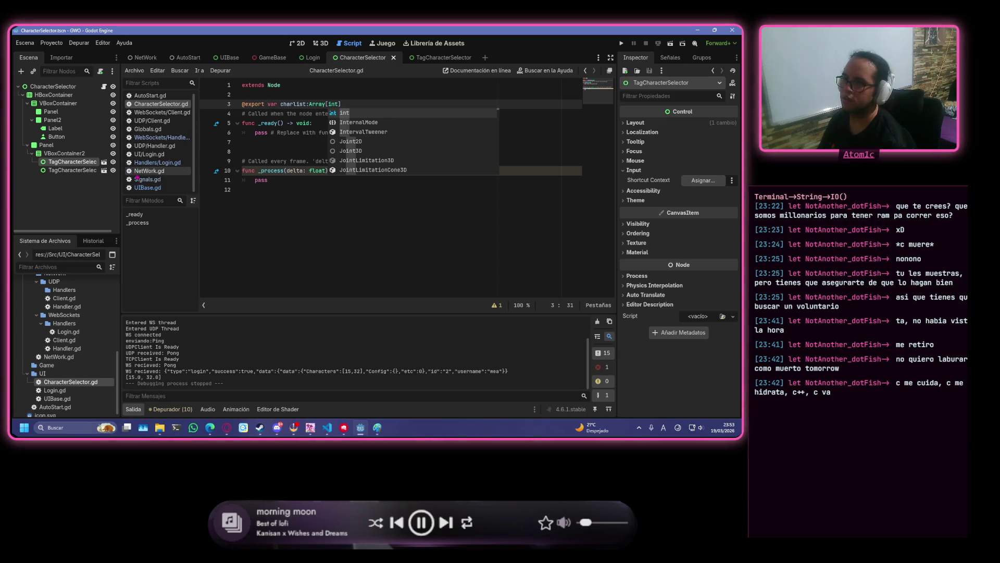
{"action": "left_click", "coordinate": [169, 182]}
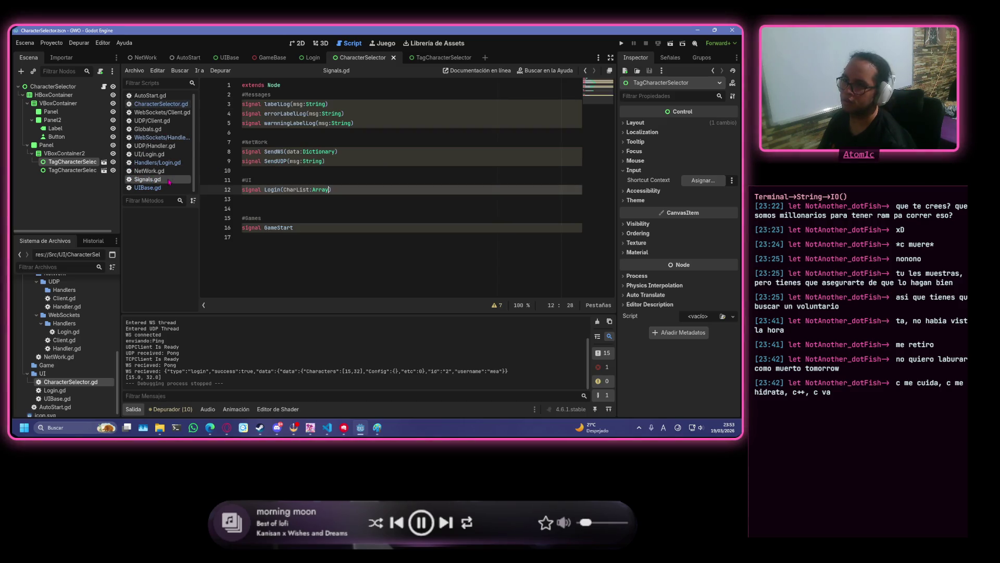
{"action": "left_click", "coordinate": [329, 189]}
{"action": "type", "text": "[f"}
{"action": "type", "text": "lo"}
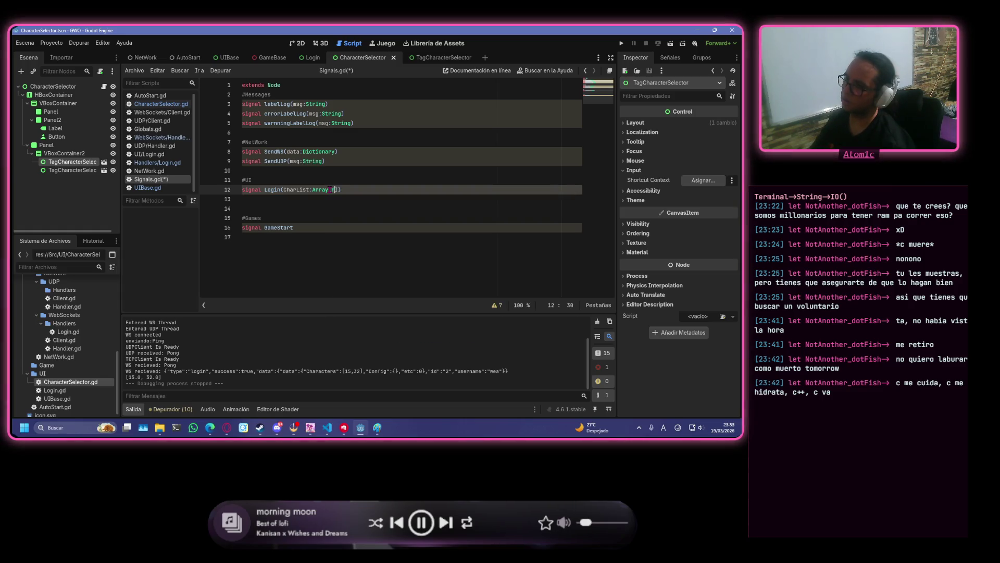
{"action": "key", "text": "ctrl+z"}
Step: Revert charlist to a plain Array in CharacterSelector.gd and open WebSockets/Client.gd
{"action": "left_click", "coordinate": [148, 153]}
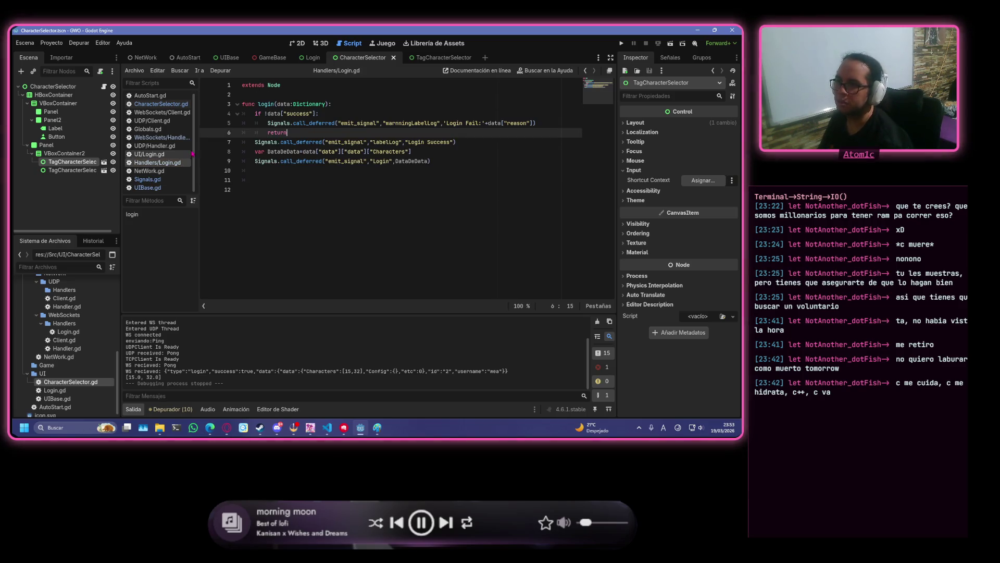
{"action": "left_click", "coordinate": [161, 104]}
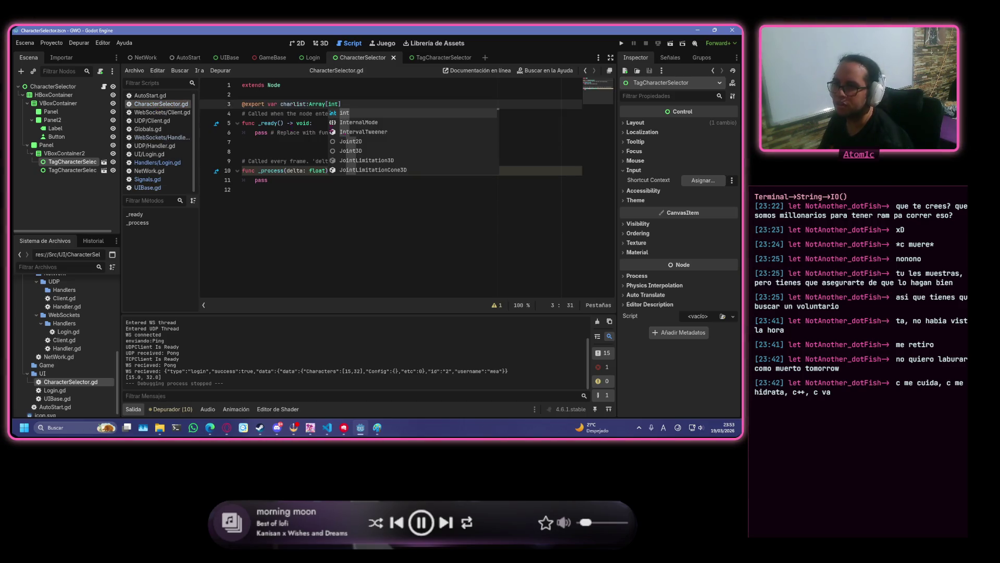
{"action": "left_click", "coordinate": [380, 102]}
{"action": "key", "text": "BackSpace"}
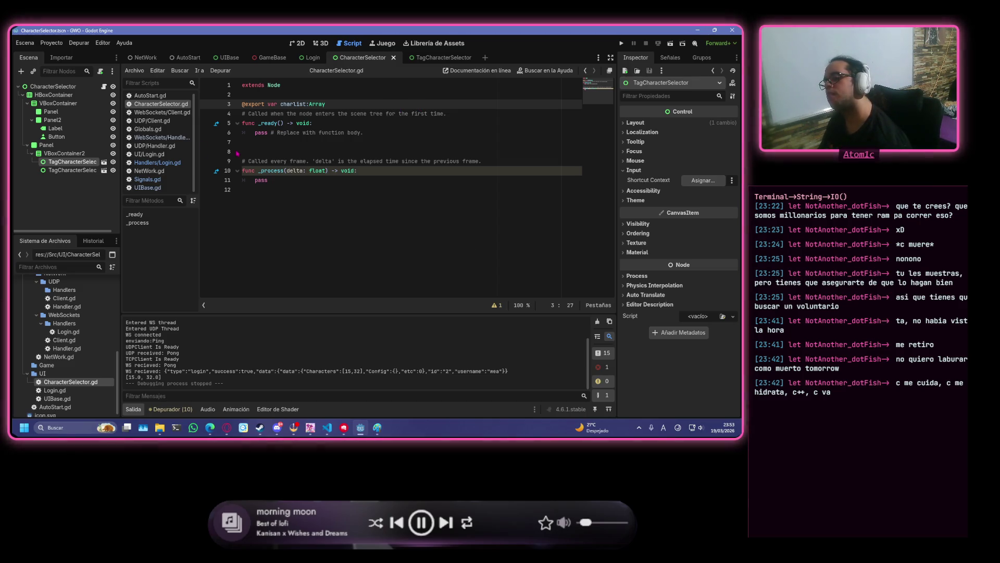
{"action": "left_click", "coordinate": [408, 127]}
{"action": "left_click", "coordinate": [417, 131]}
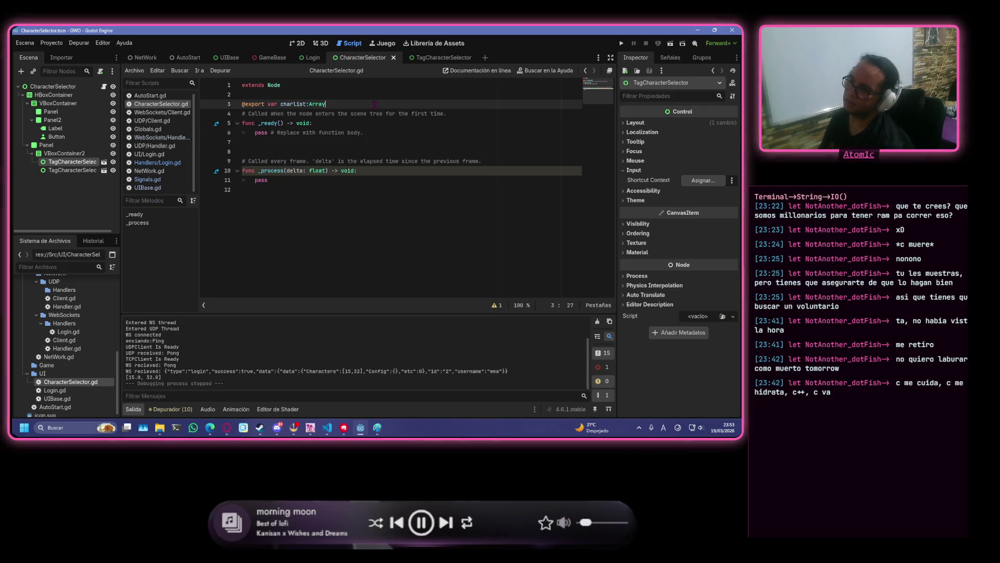
{"action": "left_click", "coordinate": [175, 113]}
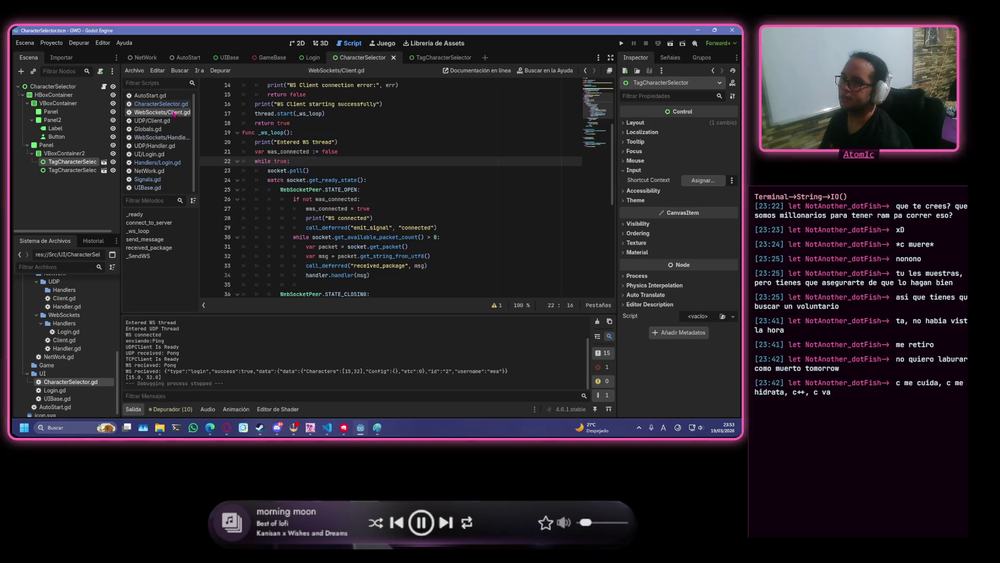
Step: Replace print(charlist) on UIBase.gd line 14 with CharacterSelectorScene.charlist=charlist and save
{"action": "left_click", "coordinate": [166, 188]}
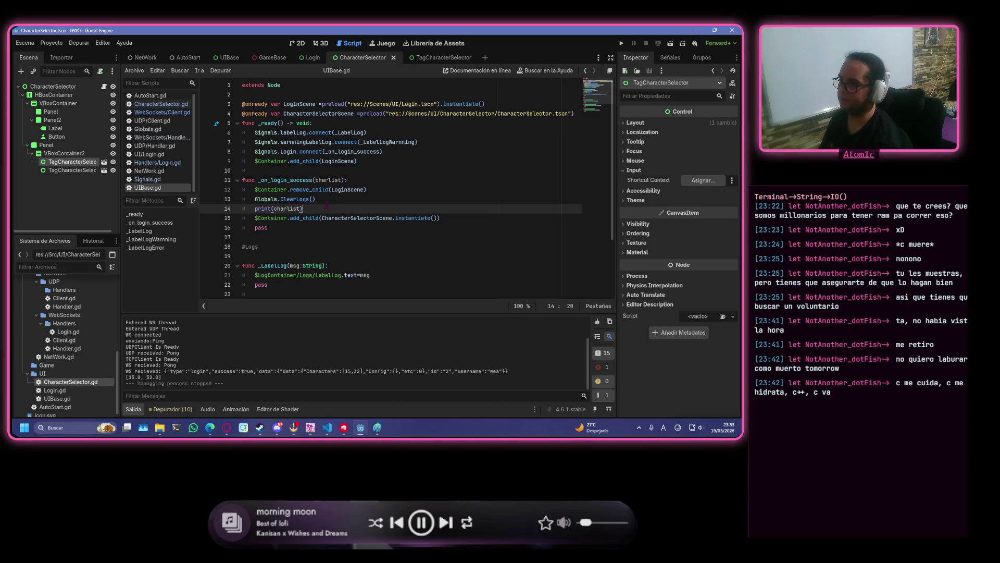
{"action": "left_click_drag", "start_coordinate": [302, 209], "coordinate": [255, 208]}
{"action": "key", "text": "BackSpace"}
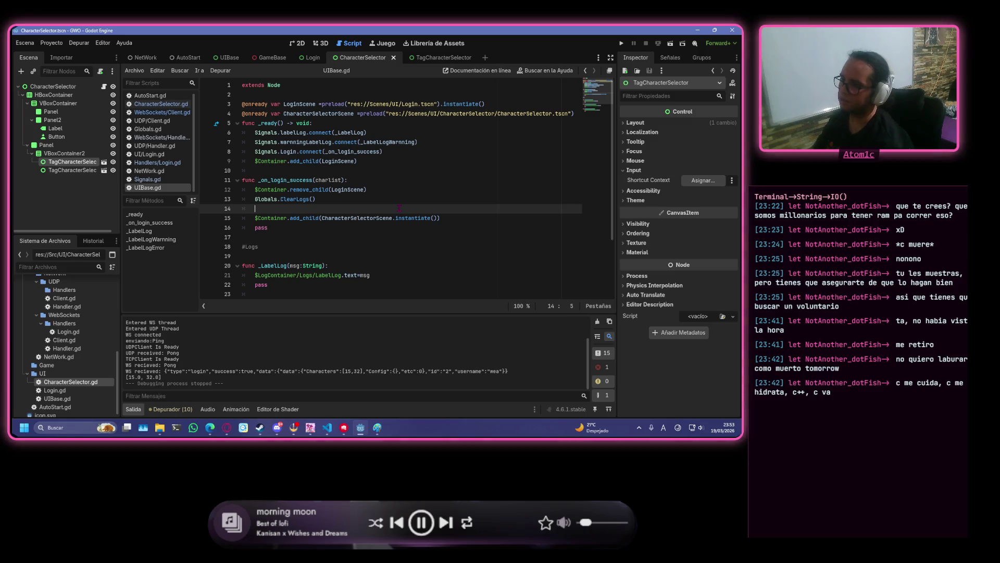
{"action": "type", "text": "cha"}
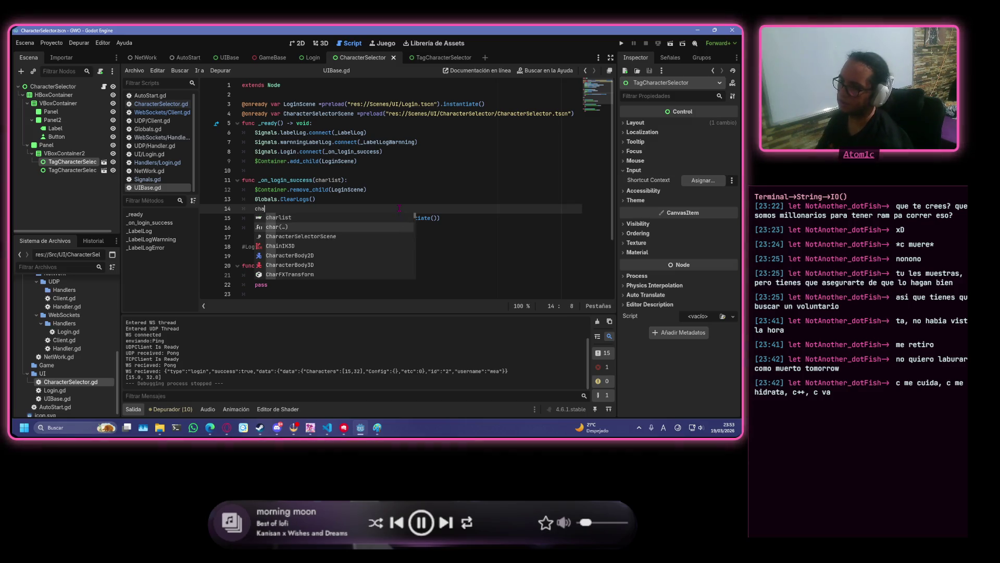
{"action": "key", "text": "Down"}
{"action": "key", "text": "Return"}
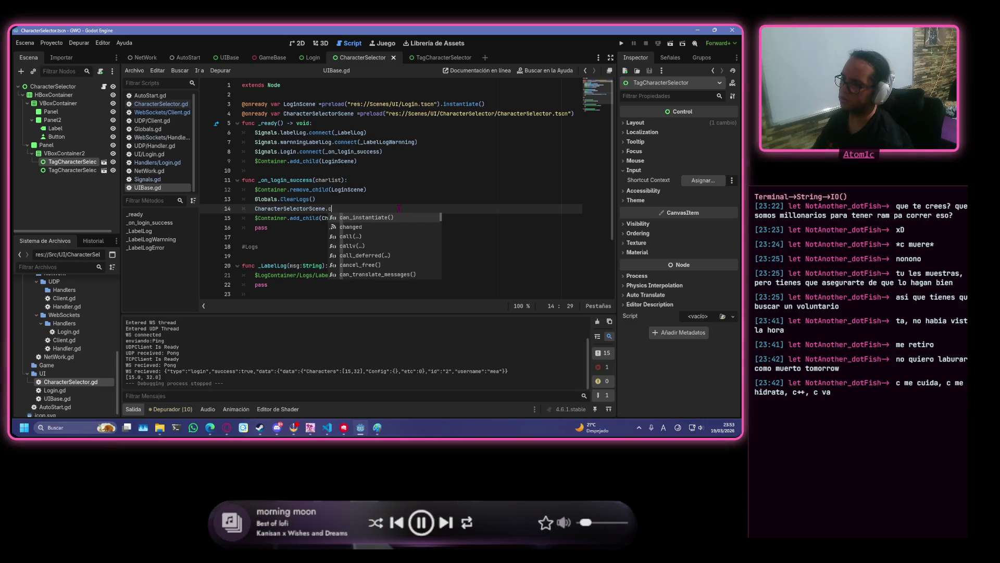
{"action": "type", "text": "charlist="}
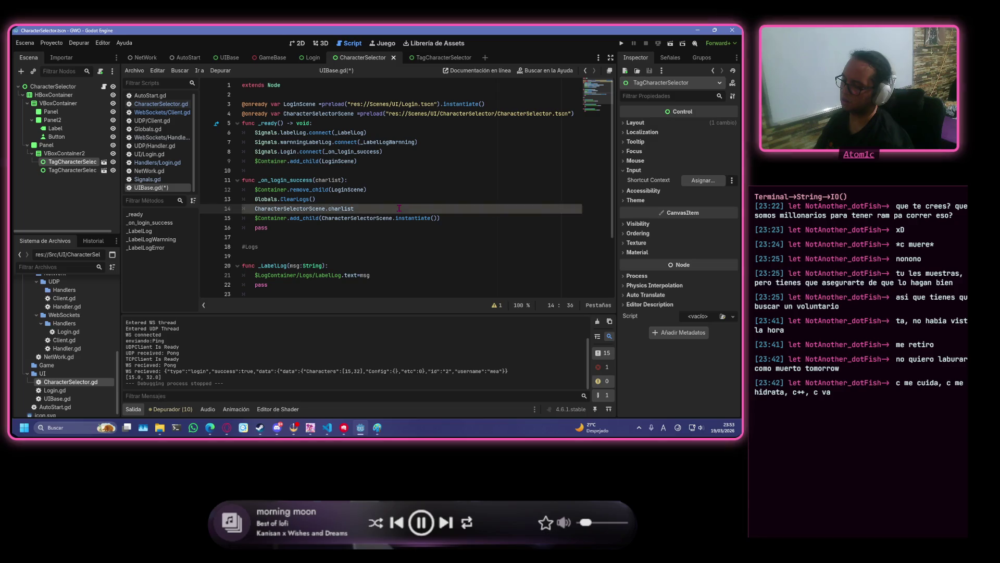
{"action": "type", "text": "charlist"}
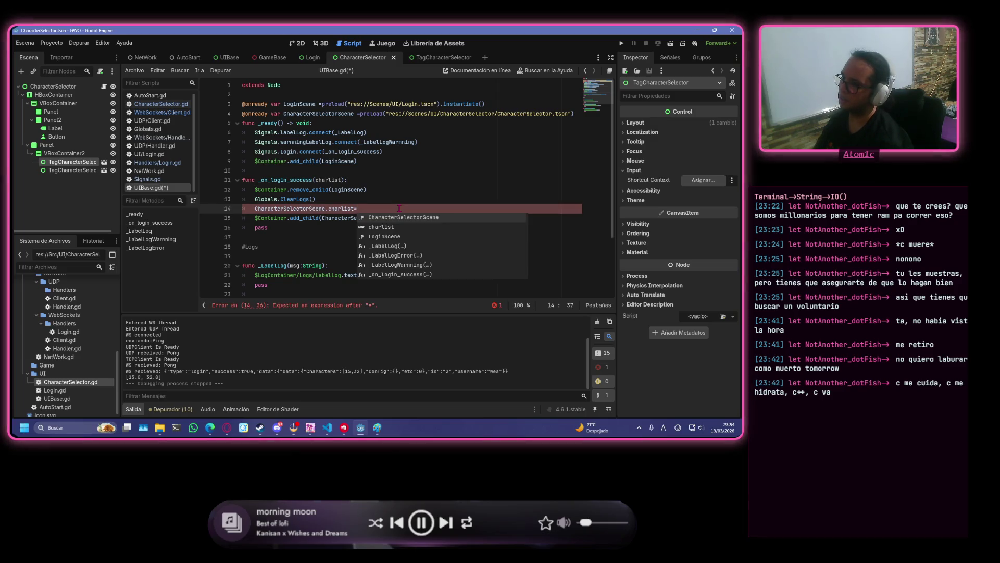
{"action": "key", "text": "ctrl+s"}
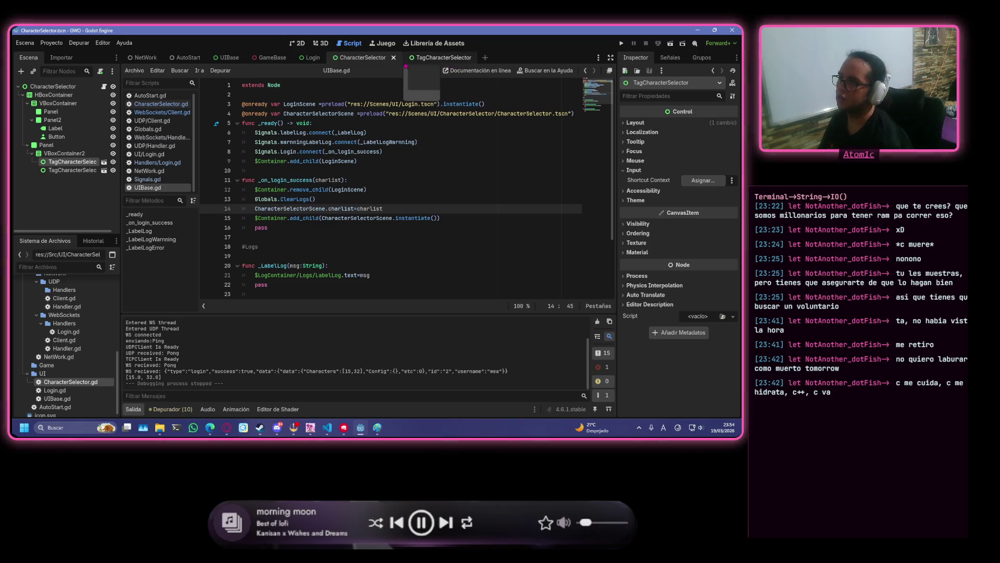
Step: Replace pass in CharacterSelector.gd's _ready with print(charlist) and save
{"action": "left_click", "coordinate": [159, 96]}
{"action": "left_click", "coordinate": [162, 104]}
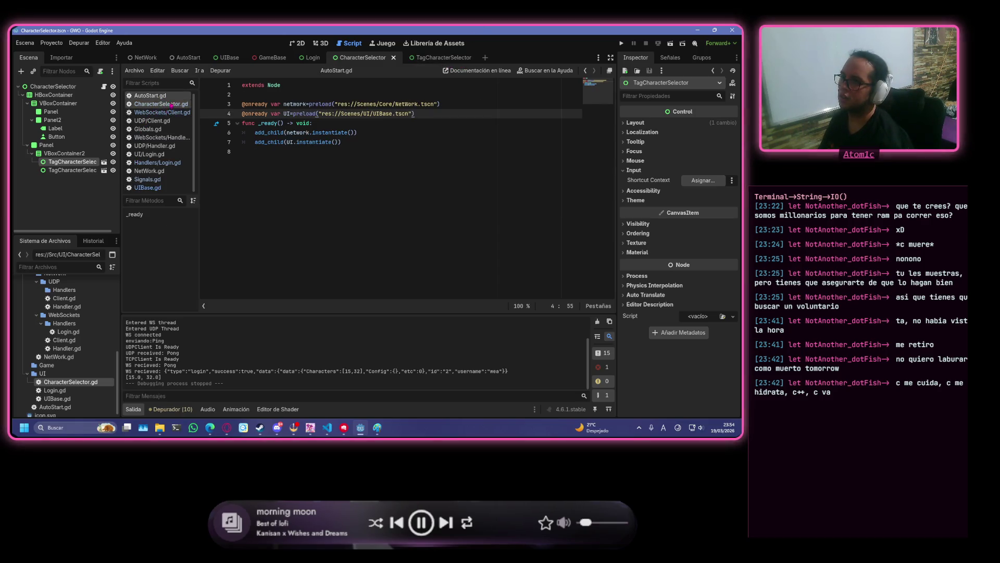
{"action": "left_click_drag", "start_coordinate": [377, 132], "coordinate": [255, 133]}
{"action": "type", "text": "print(charlist)"}
{"action": "left_click", "coordinate": [374, 123]}
{"action": "key", "text": "ctrl+s"}
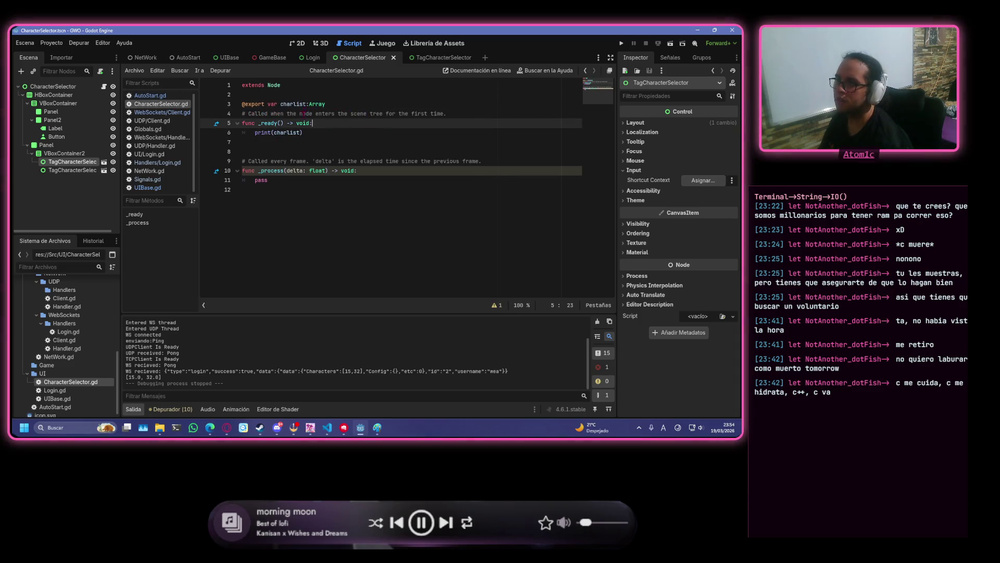
Step: Run the project and log in with a test username and password
{"action": "left_click", "coordinate": [629, 43]}
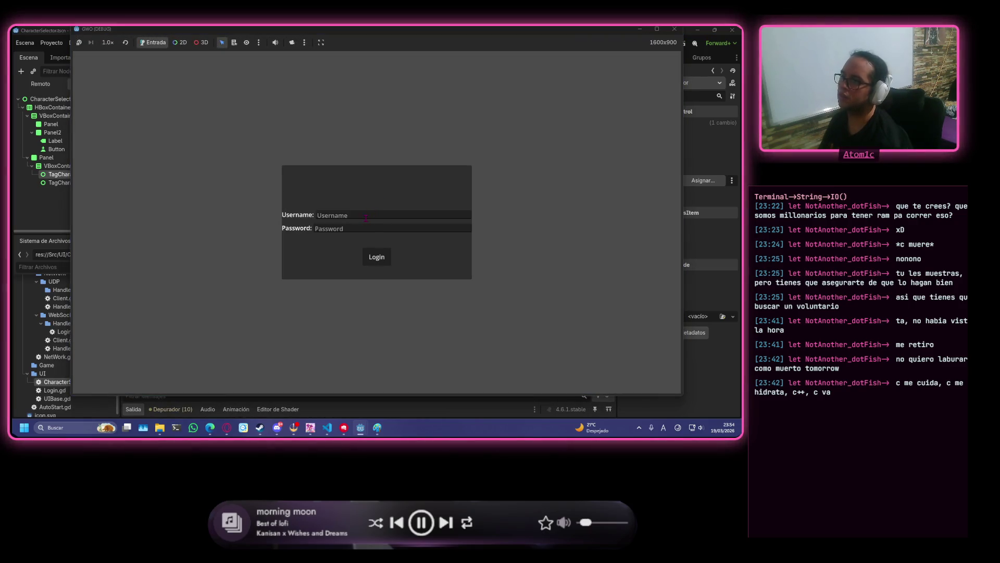
{"action": "left_click", "coordinate": [366, 216]}
{"action": "type", "text": "w"}
{"action": "left_click", "coordinate": [362, 228]}
{"action": "type", "text": "wea"}
{"action": "left_click", "coordinate": [375, 257]}
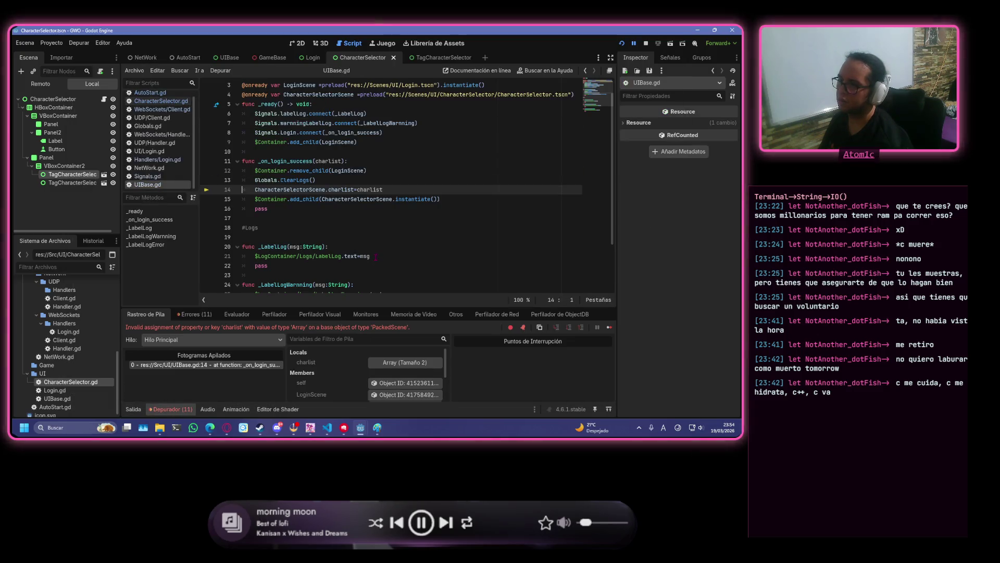
Step: Inspect the failing charlist assignment on UIBase.gd line 14
{"action": "mouse_move", "coordinate": [363, 168]}
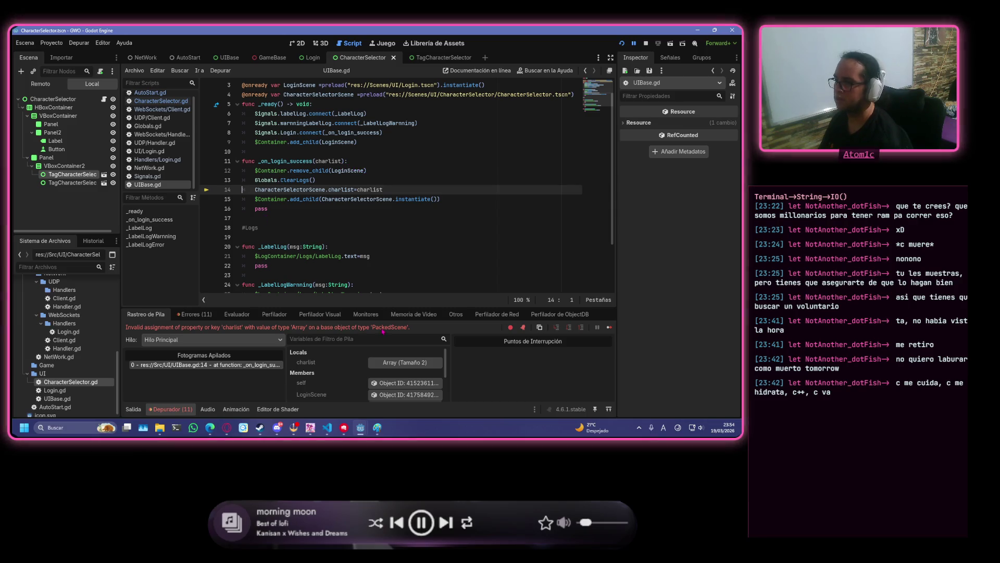
{"action": "left_click_drag", "start_coordinate": [383, 190], "coordinate": [324, 189]}
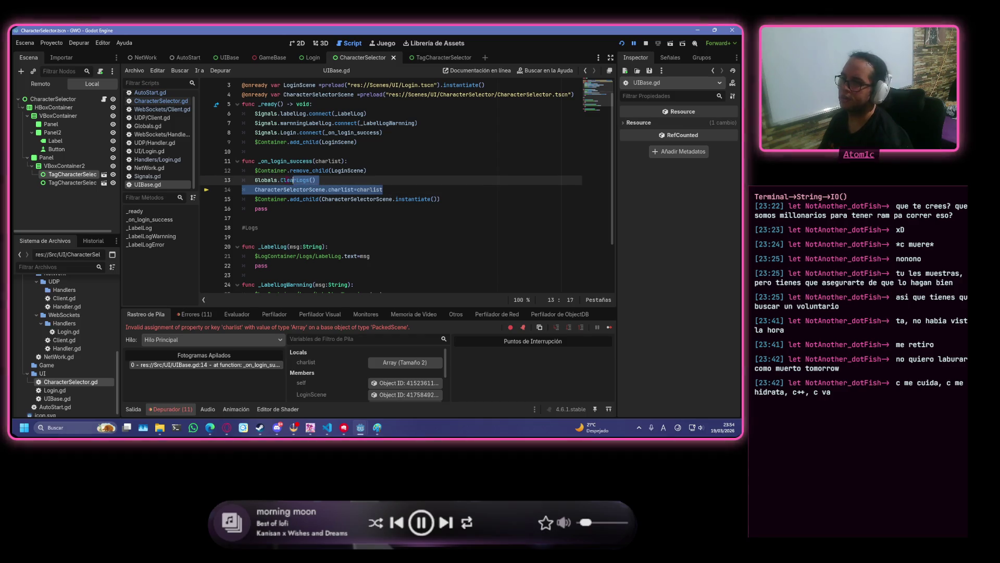
{"action": "key", "text": "End"}
{"action": "mouse_move", "coordinate": [340, 192]}
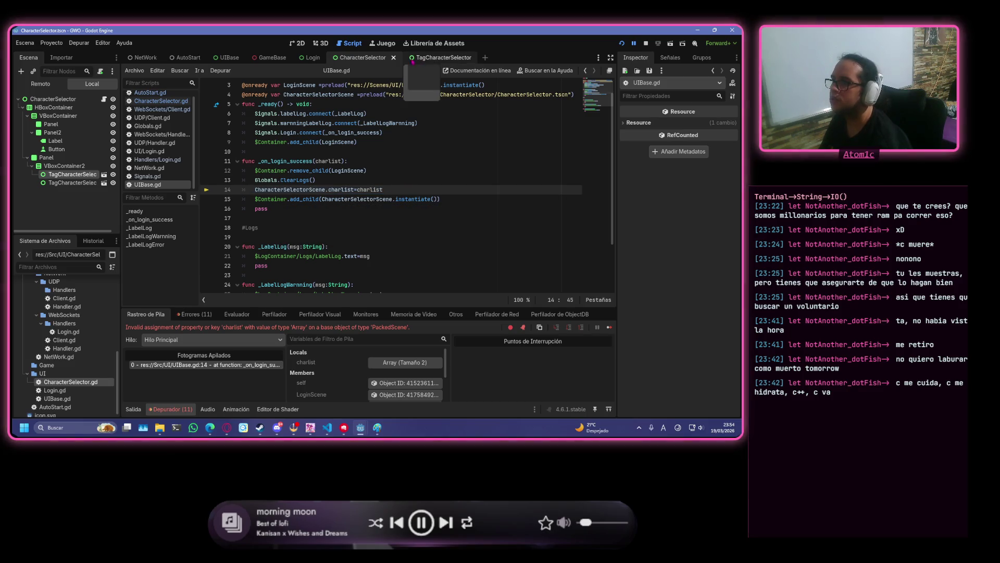
{"action": "left_click", "coordinate": [379, 182]}
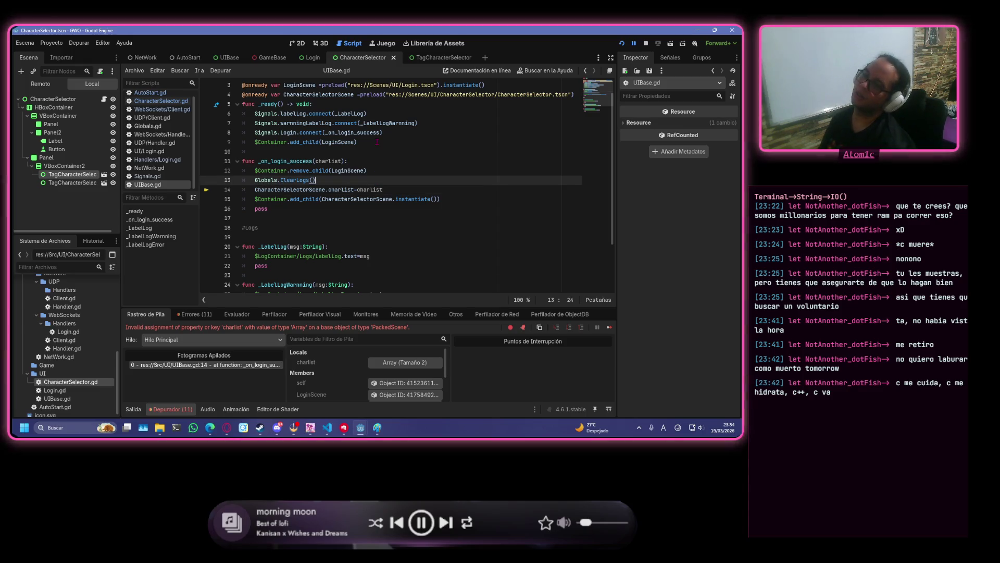
Step: Look over the CharacterSelector and WebSockets Client scripts, then select the CharacterSelector root node
{"action": "left_click", "coordinate": [159, 101]}
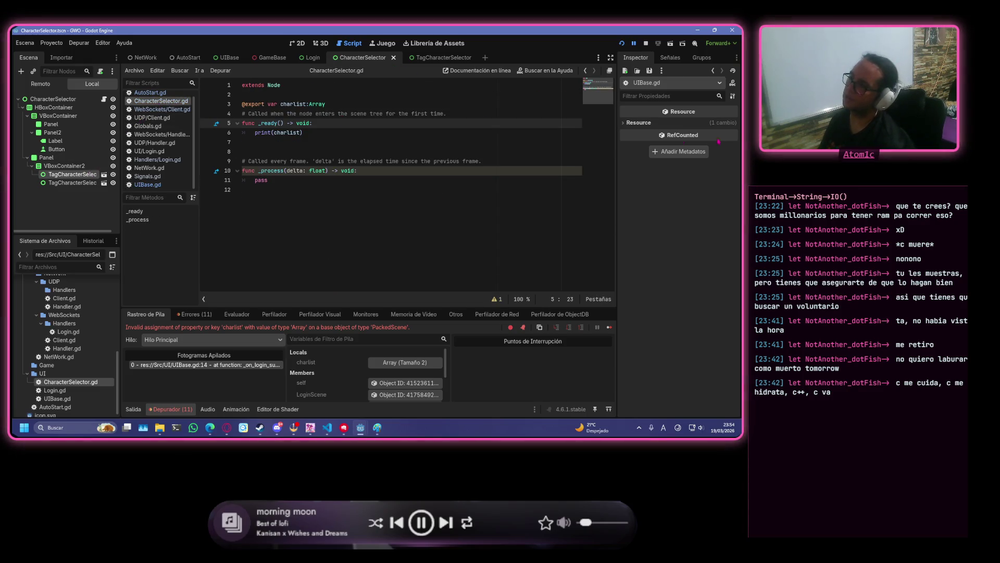
{"action": "left_click", "coordinate": [162, 109]}
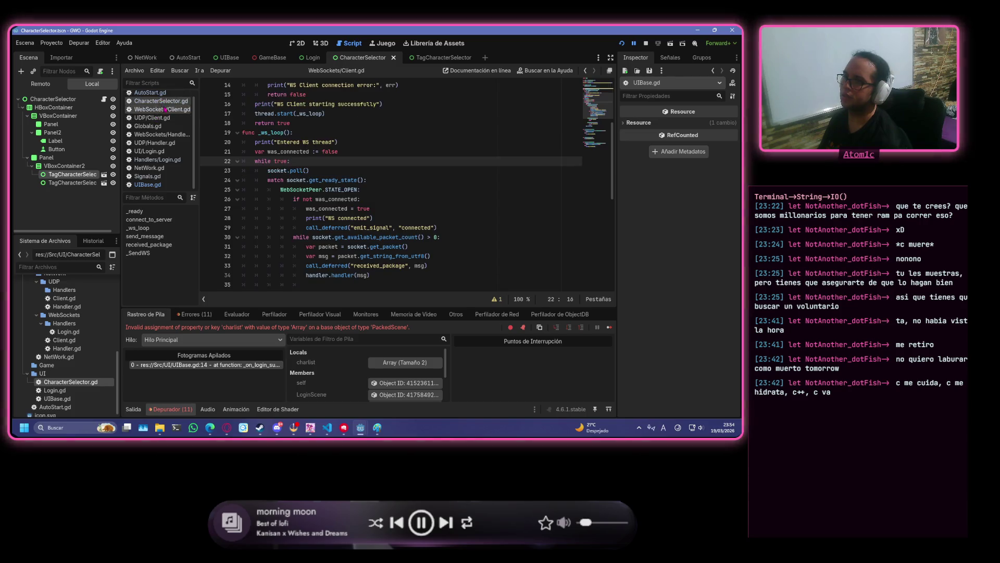
{"action": "left_click", "coordinate": [169, 102]}
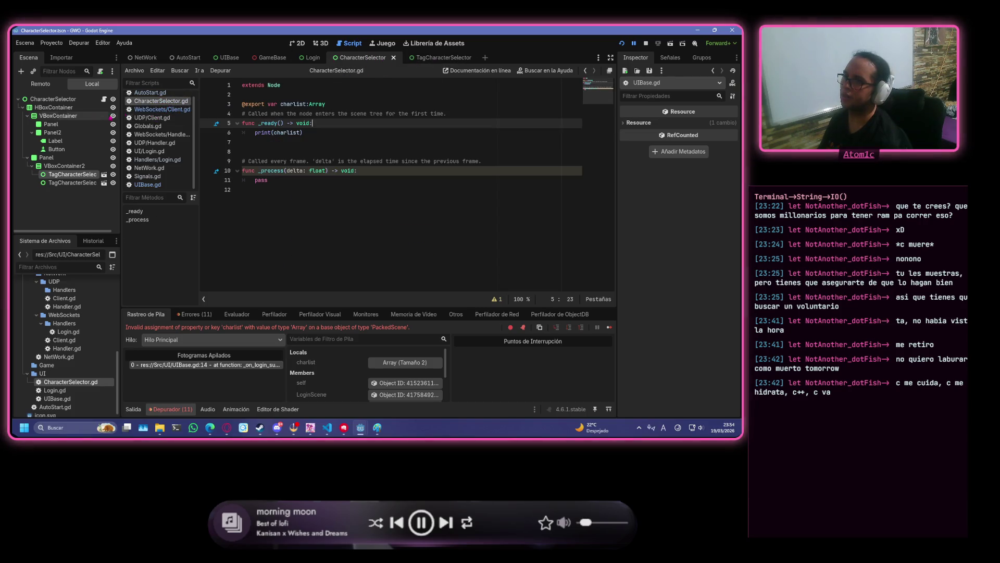
{"action": "left_click", "coordinate": [47, 99]}
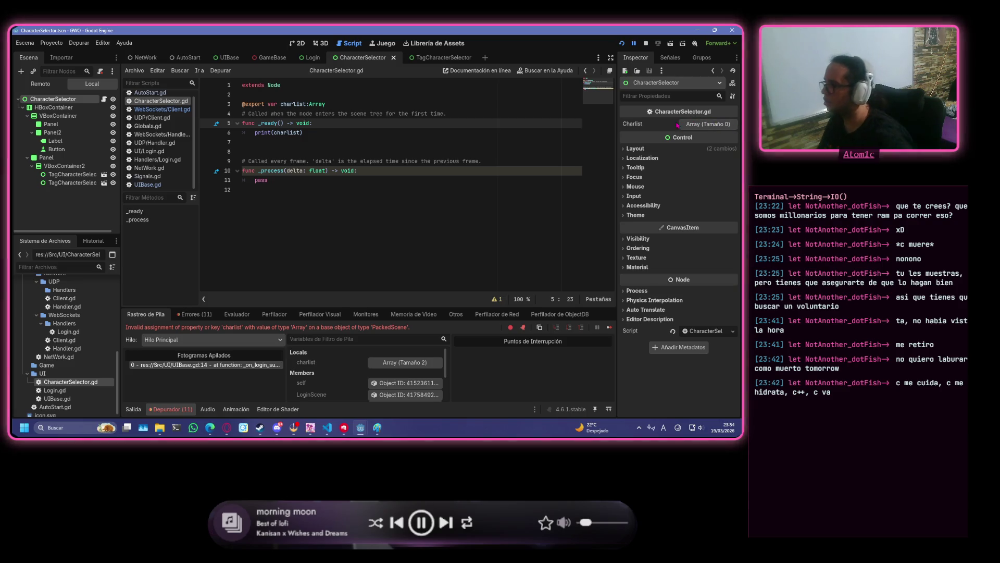
Step: Expand the Charlist property and rename the exported charlist variable to Charlist
{"action": "left_click", "coordinate": [697, 125]}
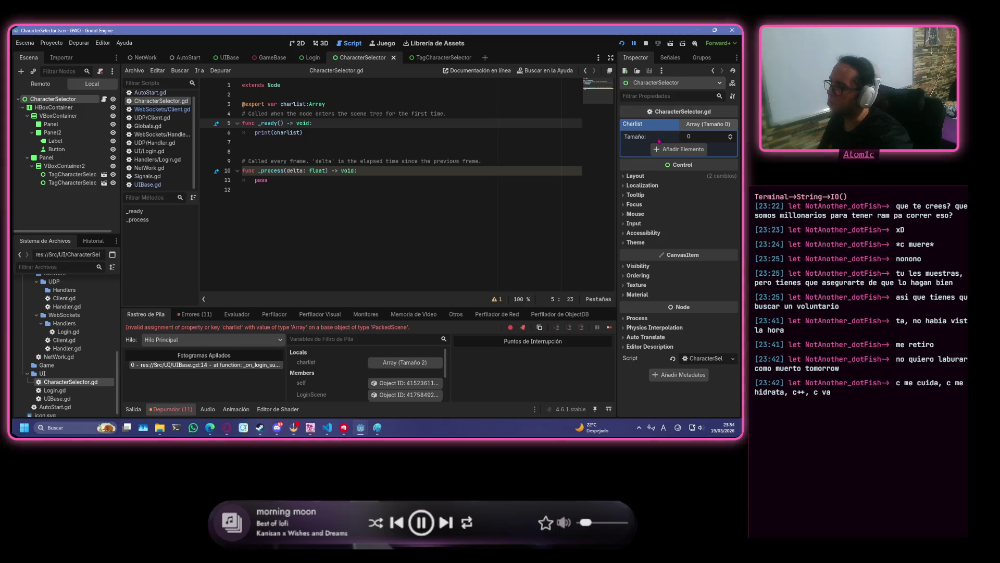
{"action": "left_click", "coordinate": [557, 219]}
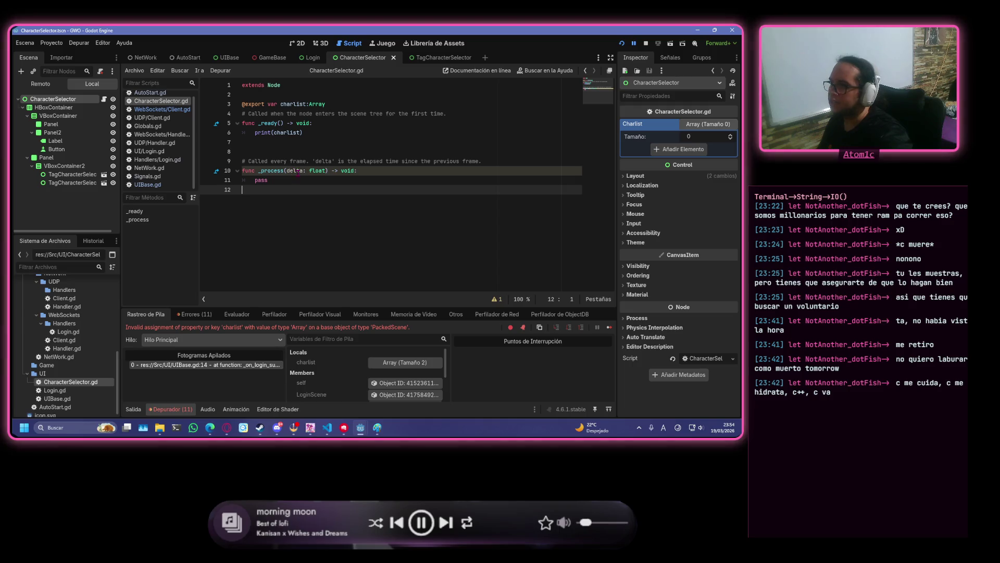
{"action": "left_click", "coordinate": [432, 57]}
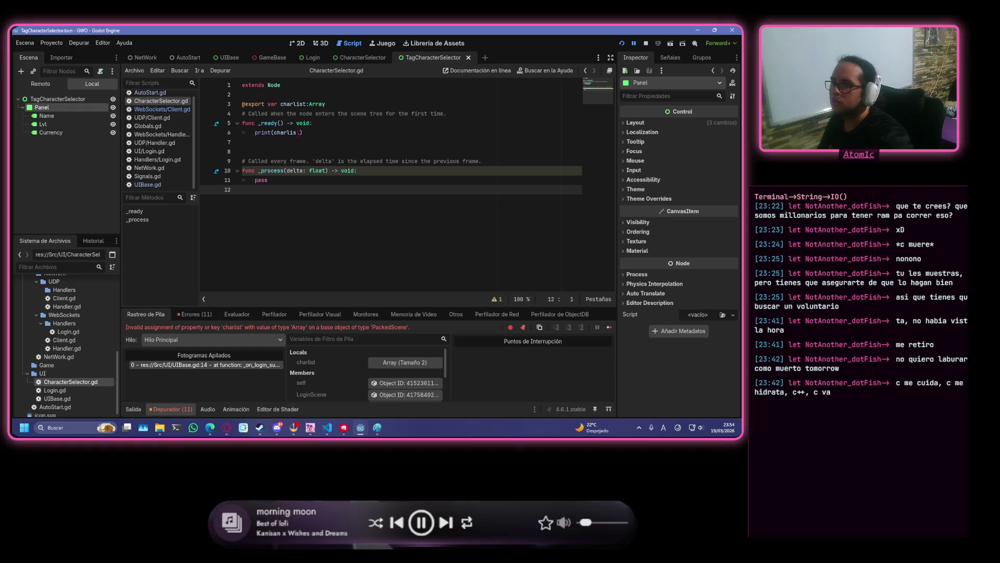
{"action": "left_click", "coordinate": [284, 105]}
{"action": "key", "text": "BackSpace"}
{"action": "type", "text": "C"}
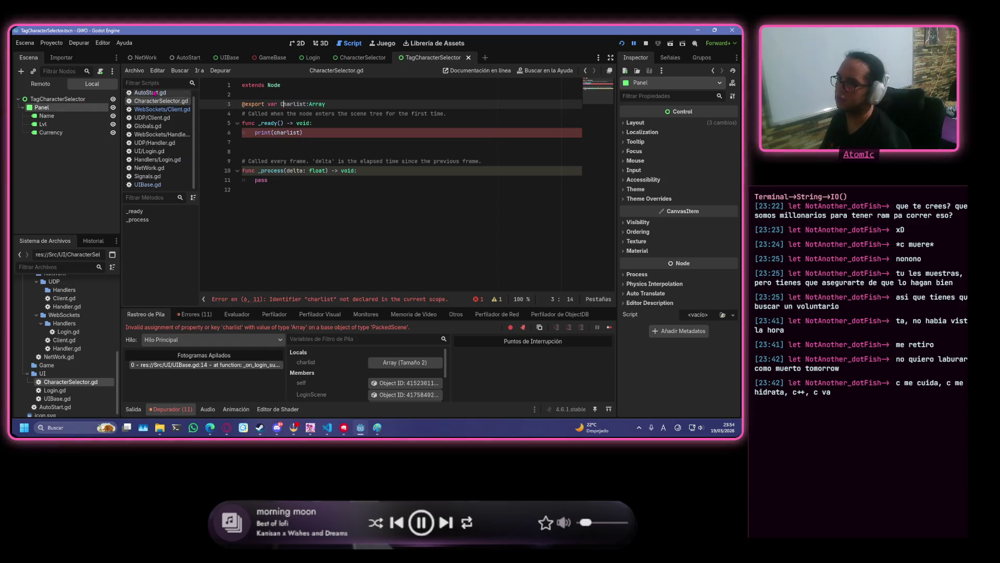
{"action": "left_click", "coordinate": [299, 104]}
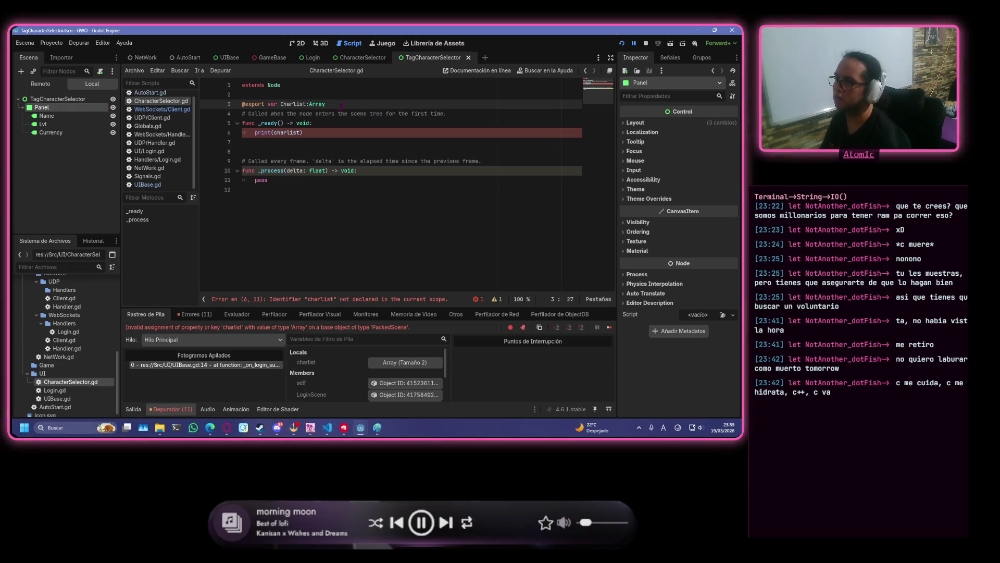
{"action": "key", "text": "shift+Home"}
{"action": "key", "text": "BackSpace"}
{"action": "left_click", "coordinate": [330, 60]}
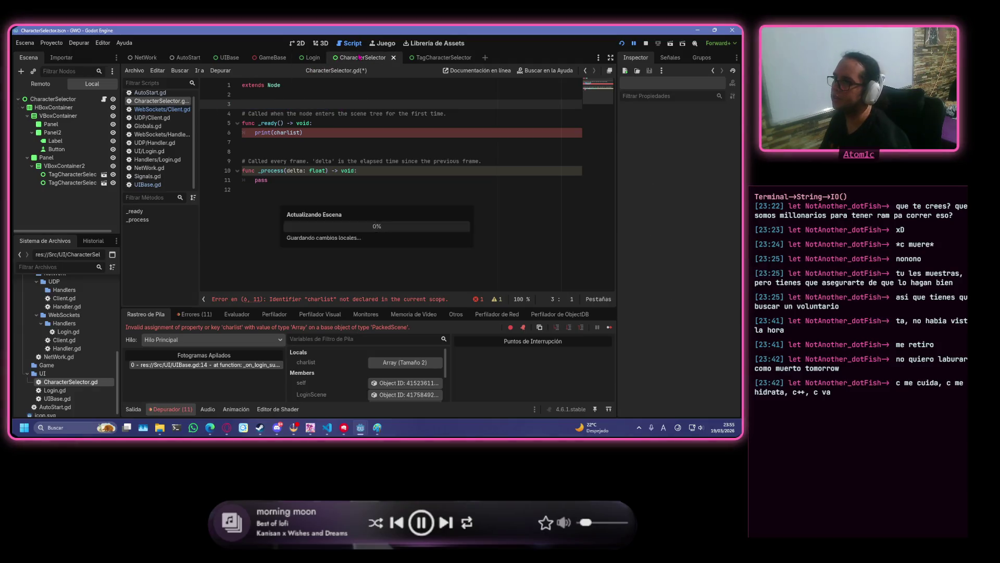
{"action": "key", "text": "ctrl+z"}
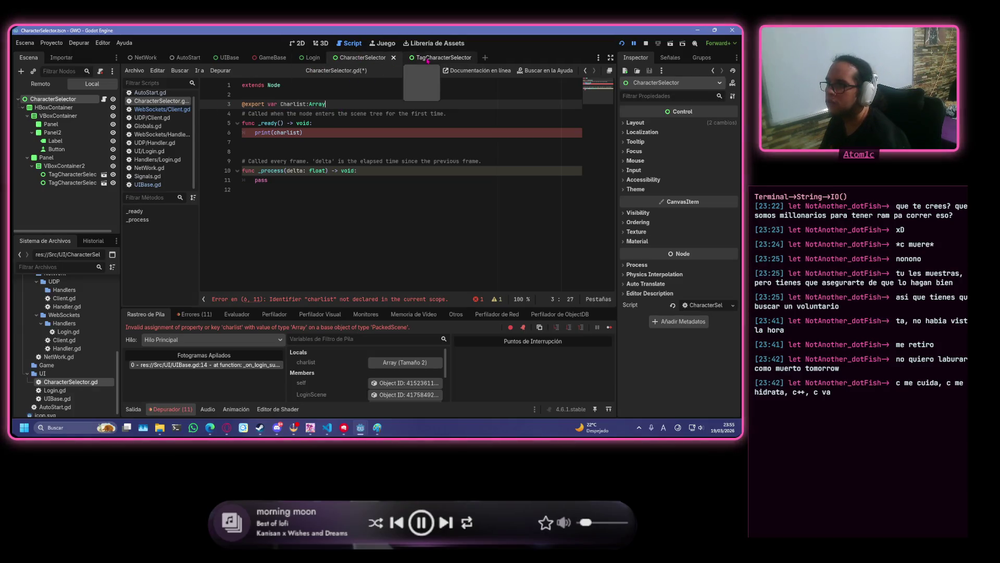
Step: Change the print() argument to Charlist and save CharacterSelector.gd
{"action": "left_click", "coordinate": [433, 58]}
{"action": "left_click", "coordinate": [360, 58]}
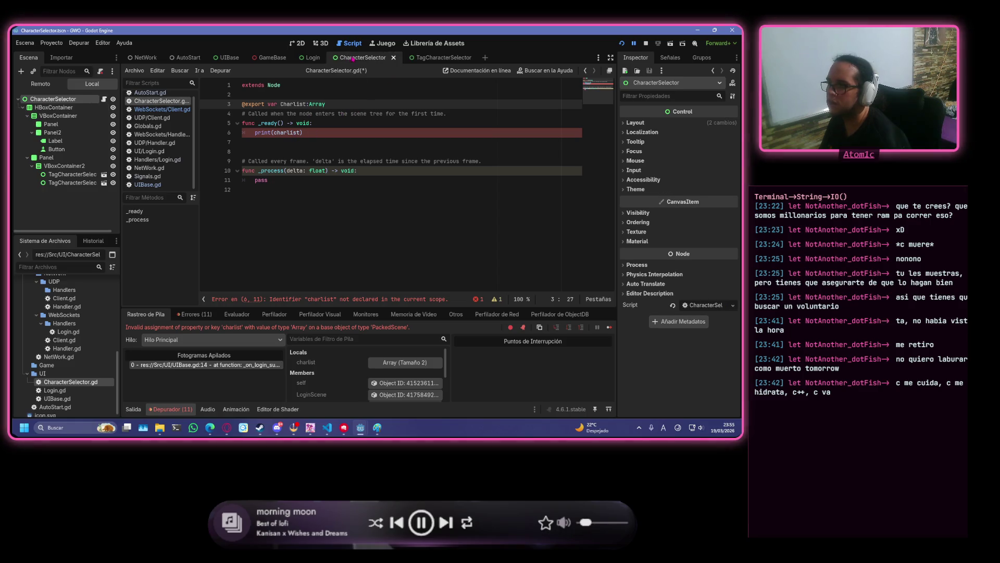
{"action": "left_click", "coordinate": [411, 60]}
{"action": "left_click", "coordinate": [368, 58]}
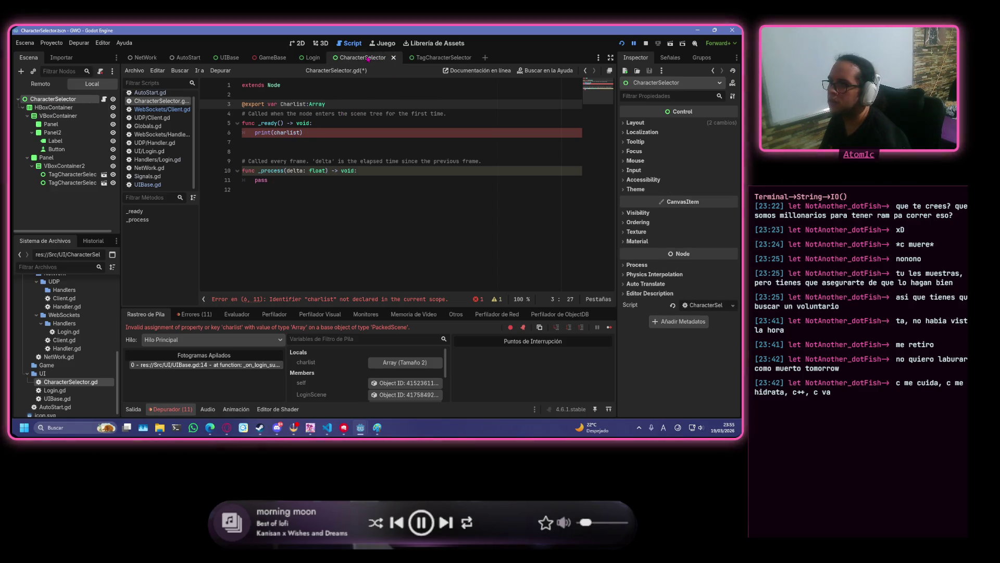
{"action": "left_click", "coordinate": [281, 134]}
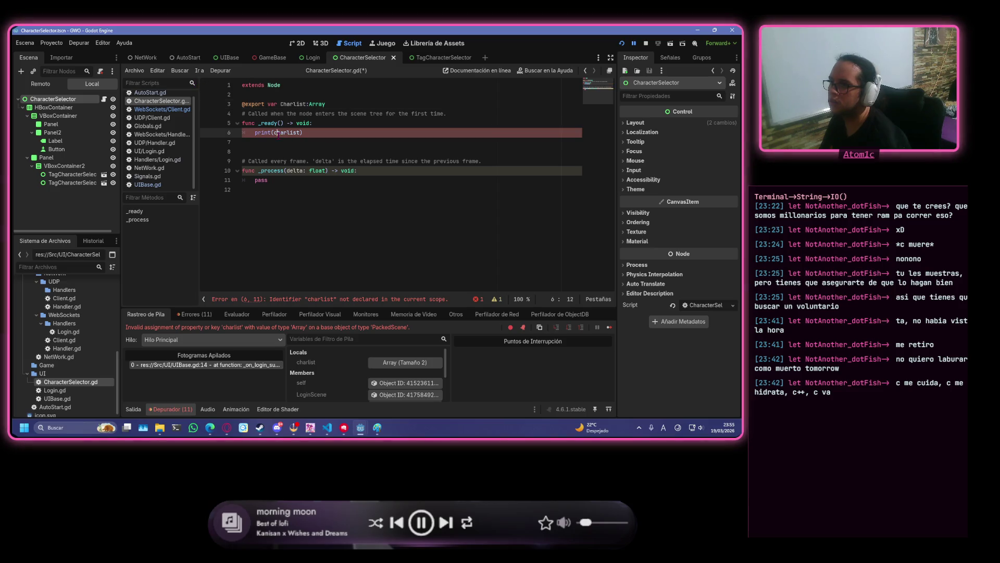
{"action": "key", "text": "BackSpace"}
{"action": "type", "text": "C"}
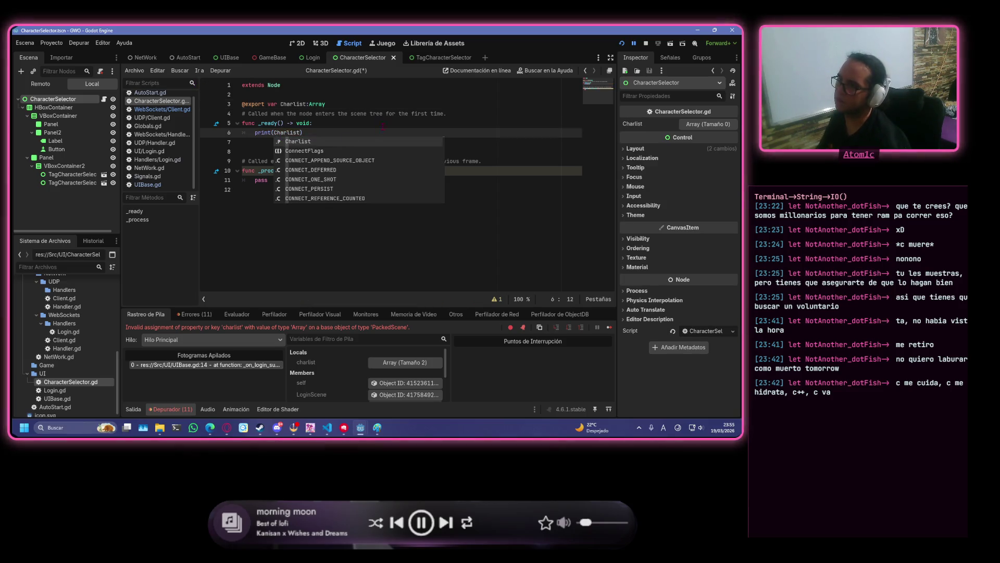
{"action": "left_click", "coordinate": [389, 114]}
{"action": "key", "text": "ctrl+s"}
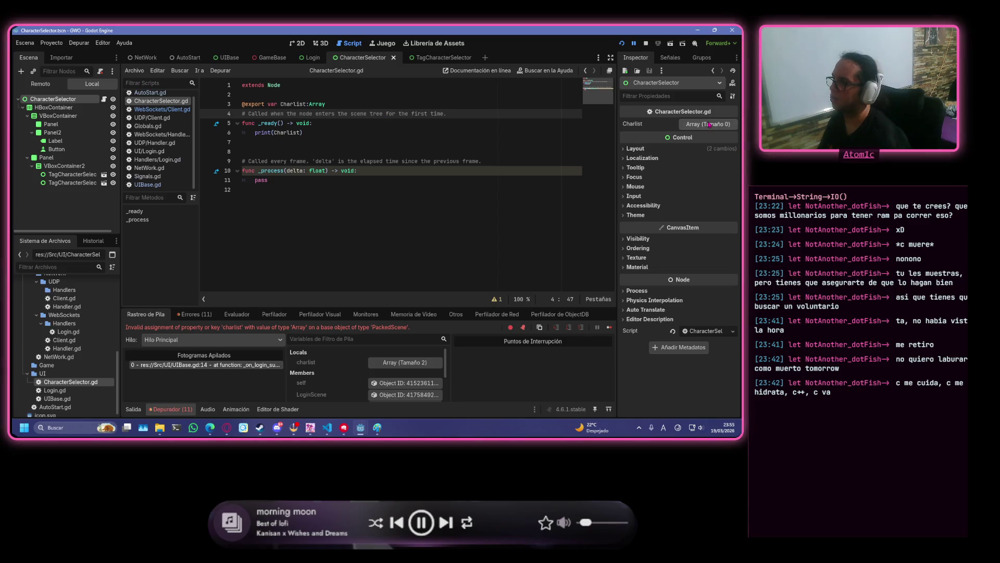
Step: Check the Charlist array in the Inspector and rerun the project
{"action": "left_click", "coordinate": [707, 124]}
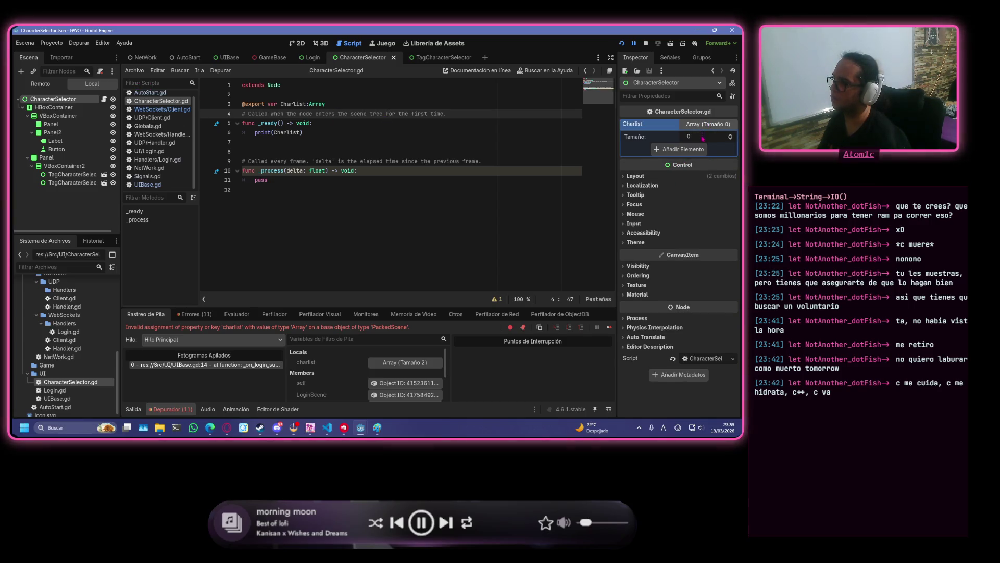
{"action": "left_click", "coordinate": [368, 141]}
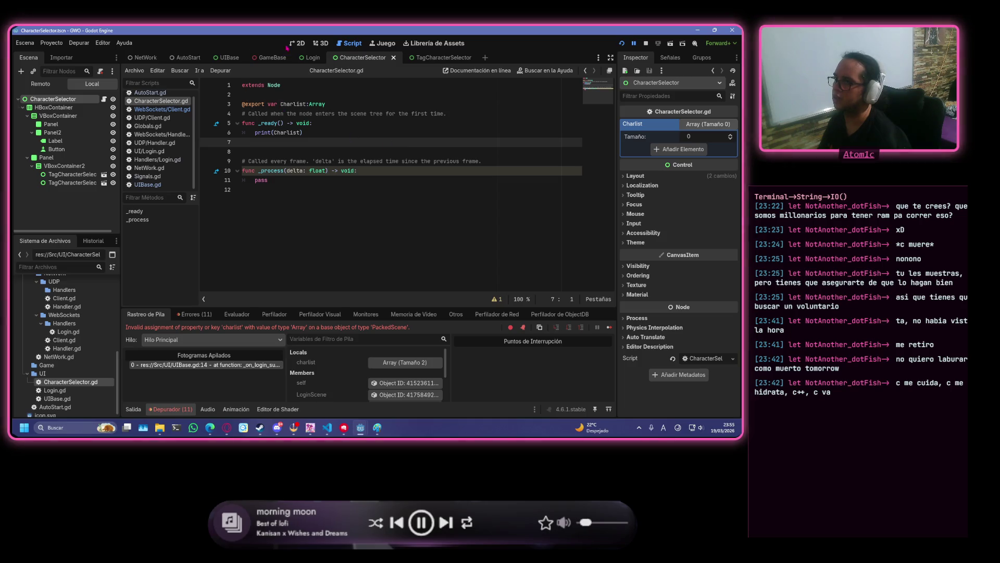
{"action": "left_click", "coordinate": [621, 43]}
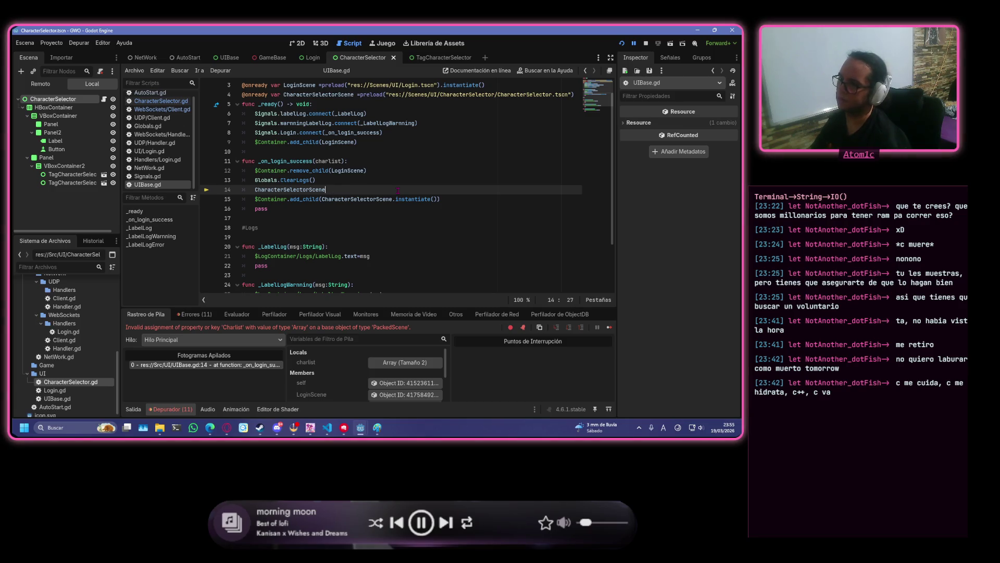
Step: Attempt a setter after CharacterSelectorScene. on UIBase.gd line 14, leaving it unfinished
{"action": "type", "text": "var"}
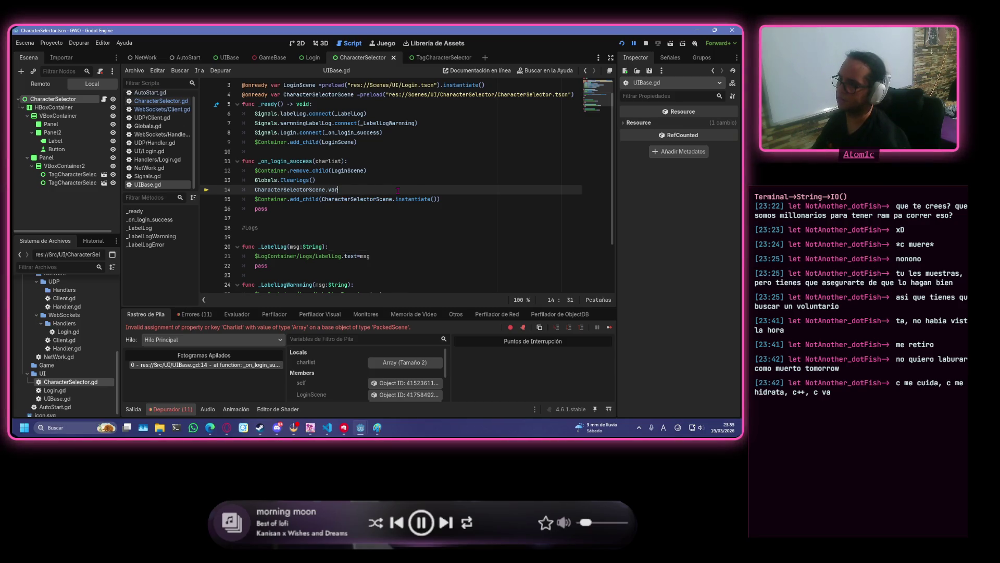
{"action": "type", "text": "ex"}
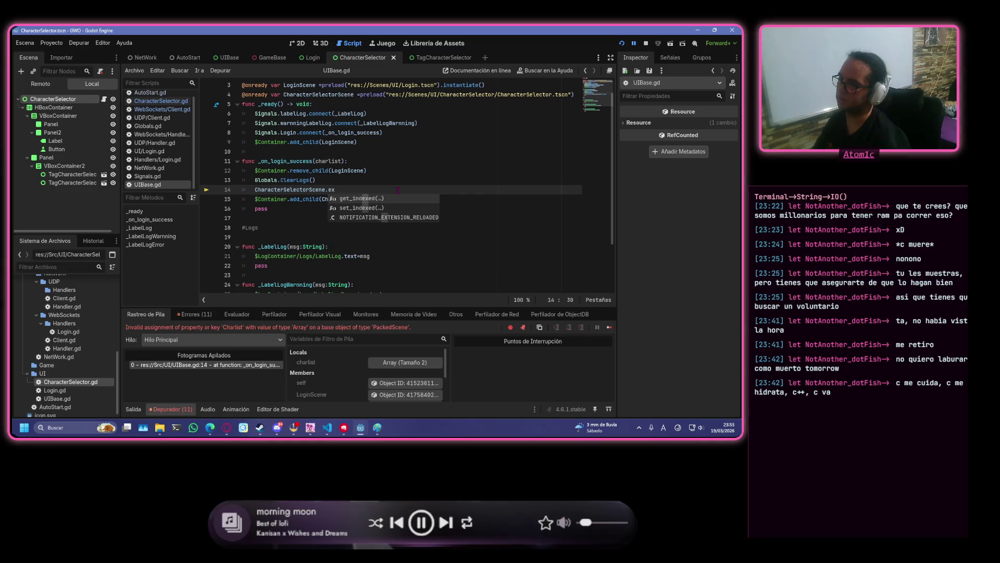
{"action": "key", "text": "BackSpace"}
{"action": "key", "text": "BackSpace"}
{"action": "type", "text": "set"}
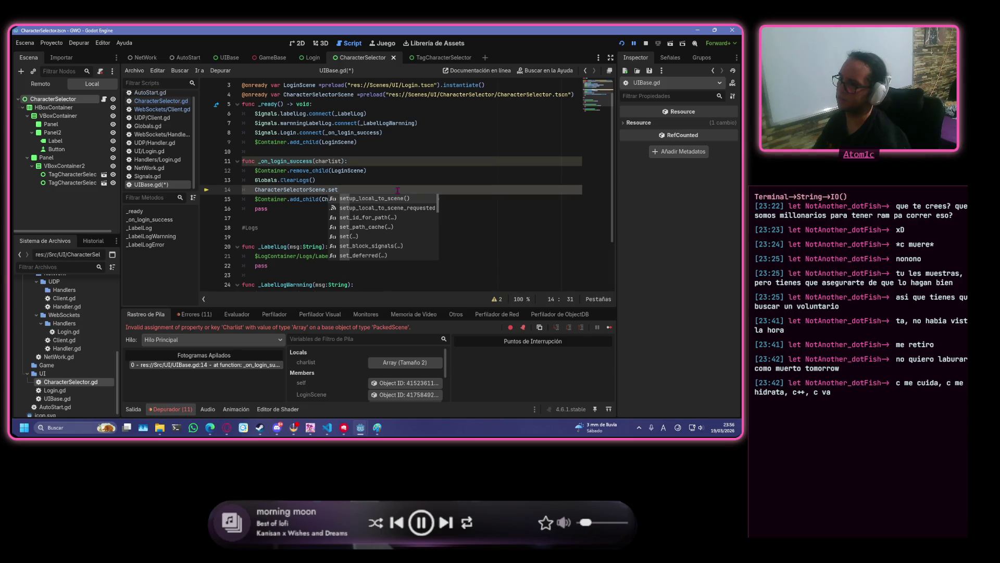
{"action": "type", "text": "_v"}
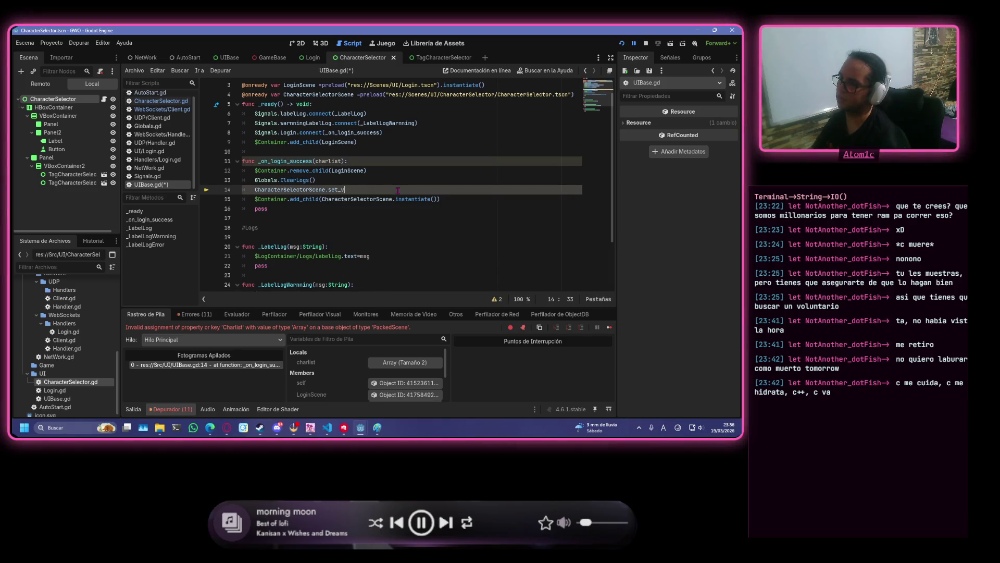
{"action": "key", "text": "BackSpace"}
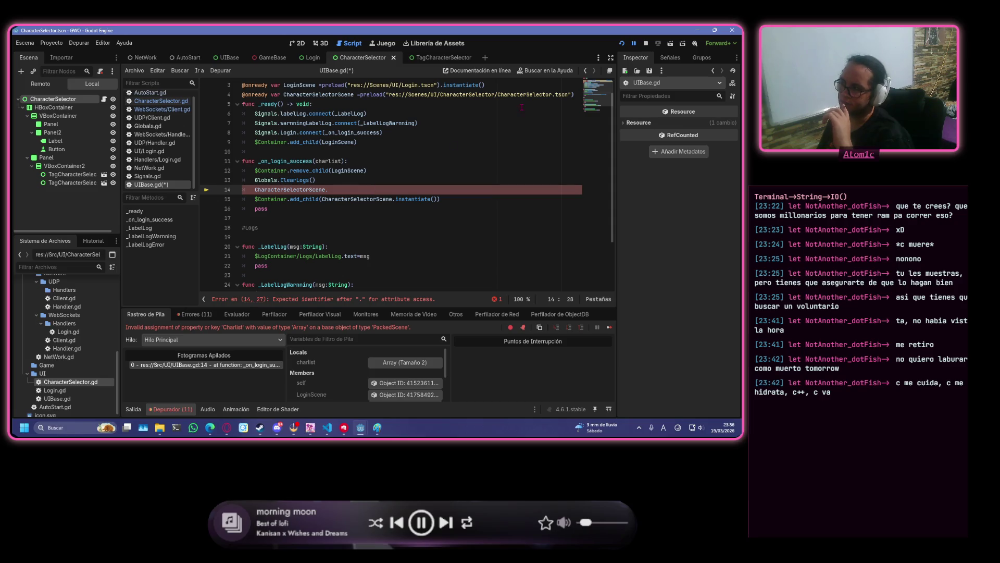
Step: Open the Charlist property's documentation, glance at Signals.gd, and return to UIBase.gd
{"action": "left_click", "coordinate": [76, 99]}
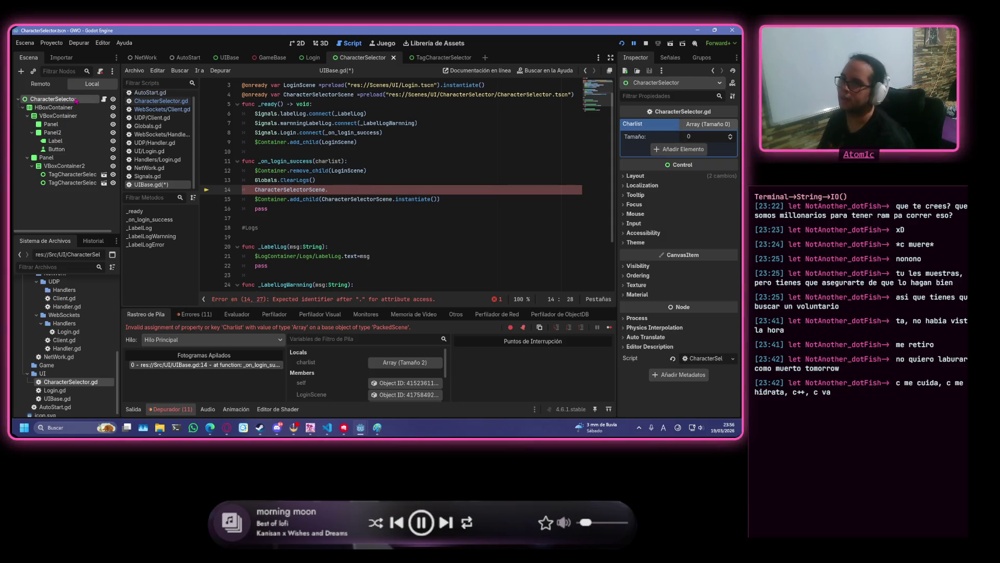
{"action": "right_click", "coordinate": [652, 128]}
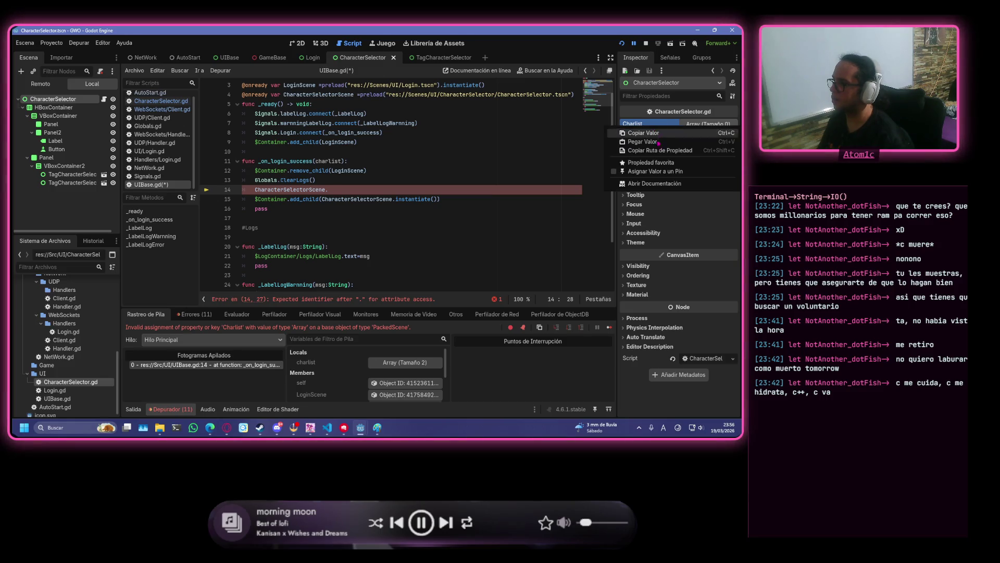
{"action": "left_click", "coordinate": [633, 183]}
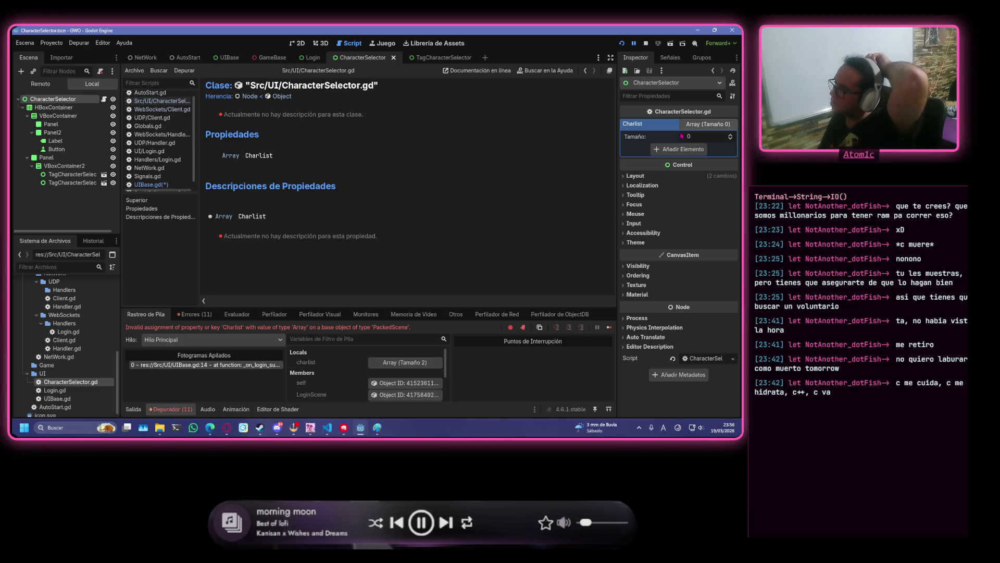
{"action": "left_click", "coordinate": [179, 176]}
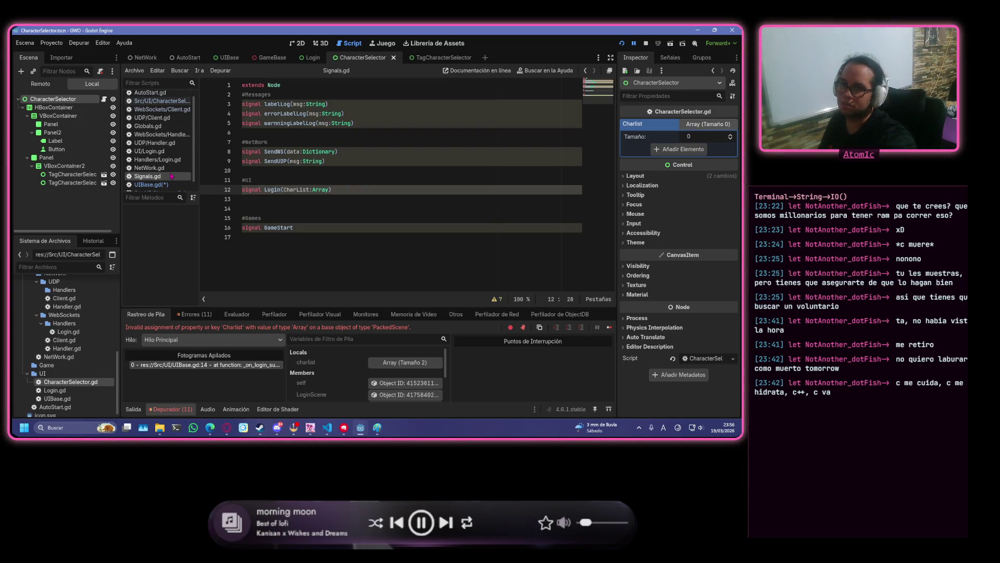
{"action": "left_click", "coordinate": [189, 184]}
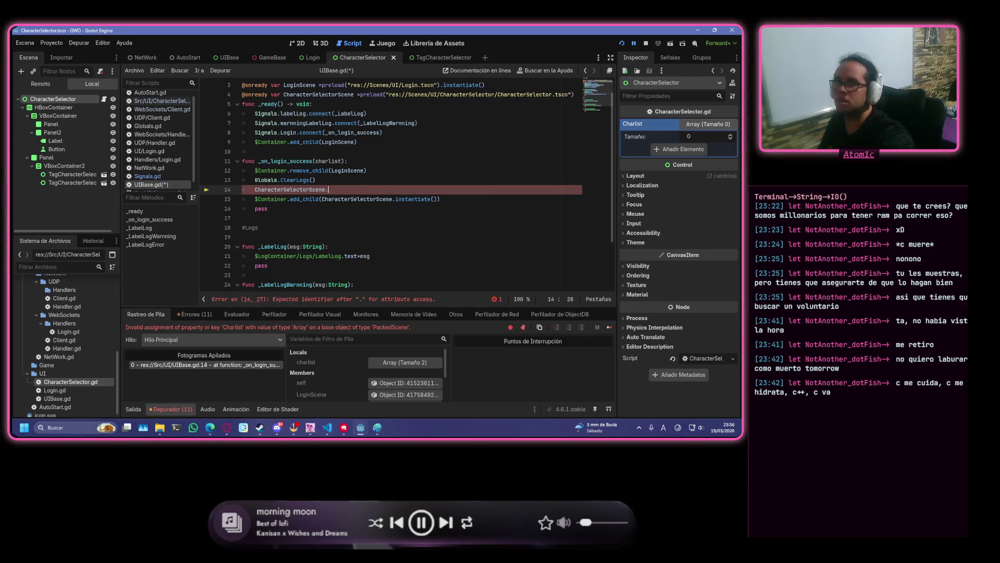
{"action": "key", "text": "alt+Tab"}
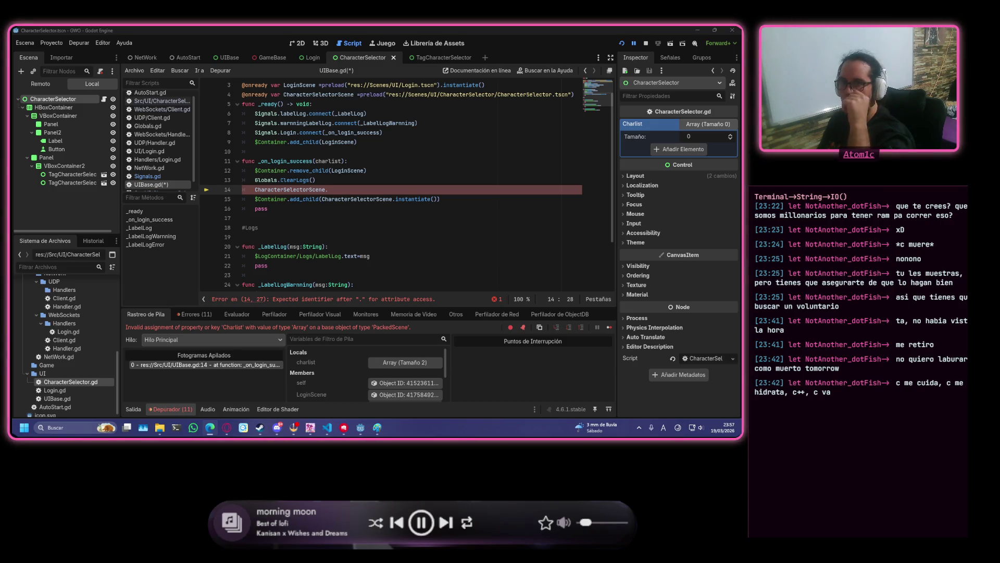
{"action": "left_click", "coordinate": [441, 199]}
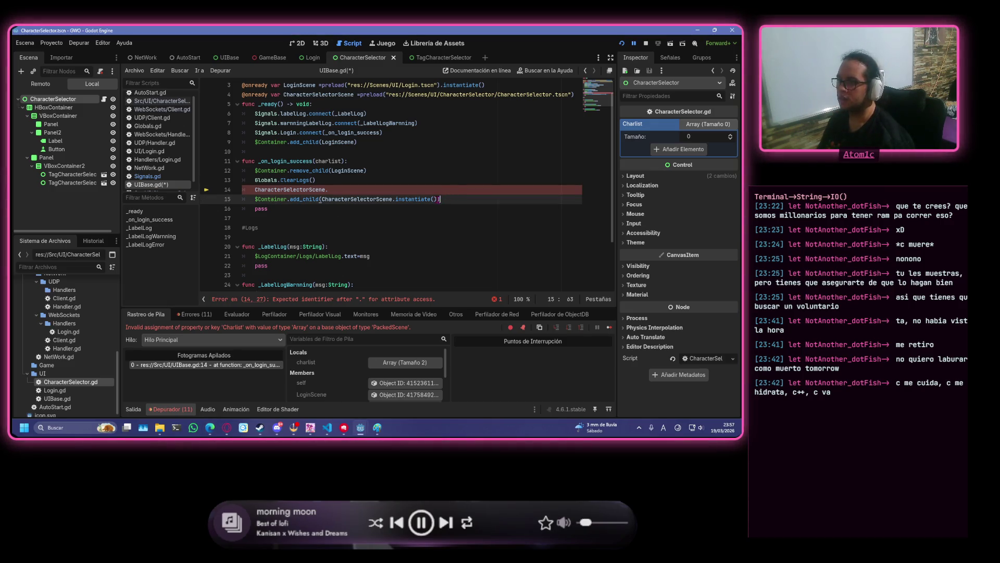
Step: Move .instantiate() from line 15 onto the preload on line 4 and save
{"action": "left_click_drag", "start_coordinate": [437, 199], "coordinate": [393, 199]}
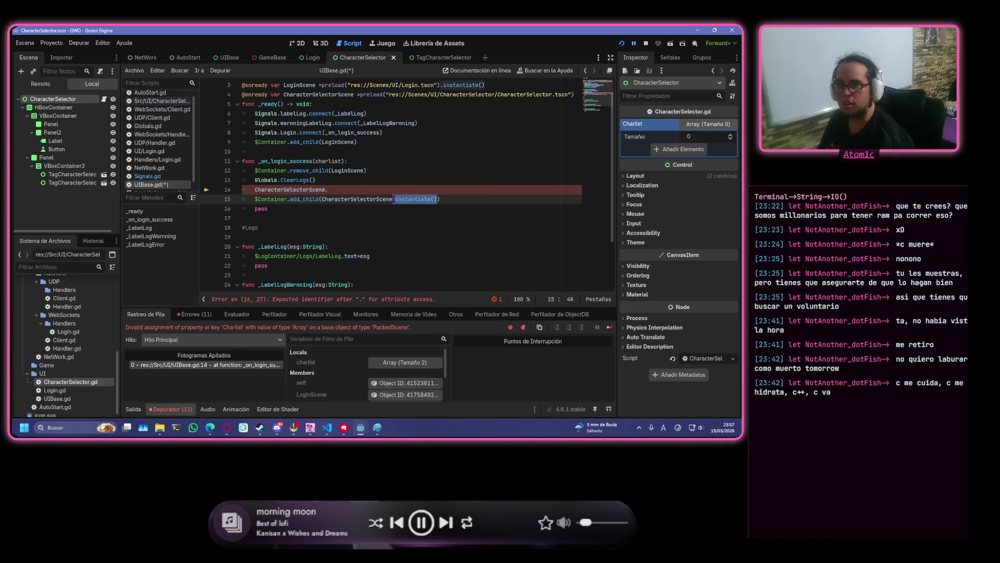
{"action": "key", "text": "ctrl+x"}
{"action": "scroll", "coordinate": [518, 107], "scroll_direction": "up", "scroll_amount": 1}
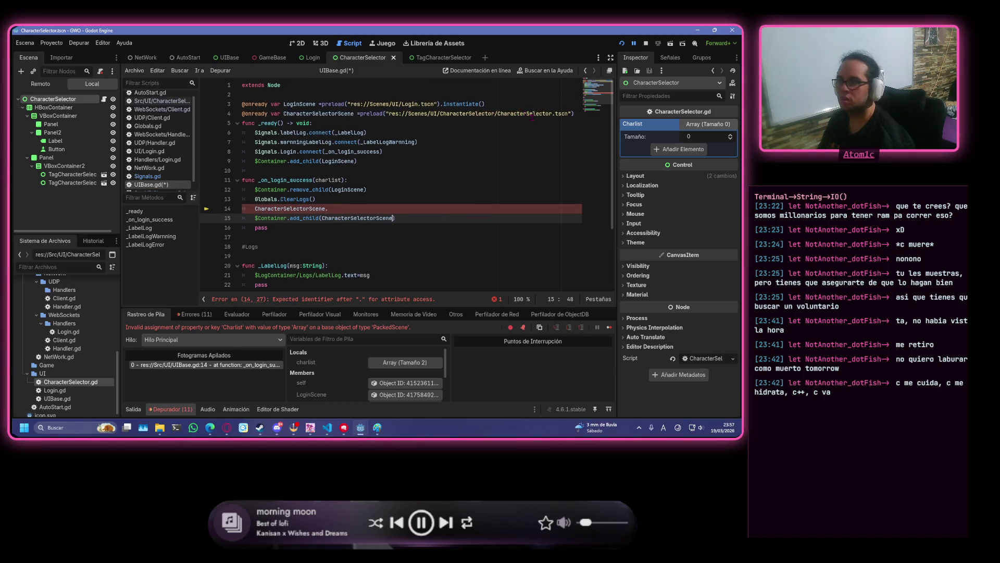
{"action": "left_click", "coordinate": [575, 114]}
{"action": "key", "text": "ctrl+v"}
{"action": "key", "text": "ctrl+s"}
Step: Write CharacterSelectorScene.Charlist=charlist on line 14 and drop .instantiate() from add_child
{"action": "left_click", "coordinate": [352, 218]}
{"action": "left_click", "coordinate": [352, 208]}
{"action": "type", "text": "set_v"}
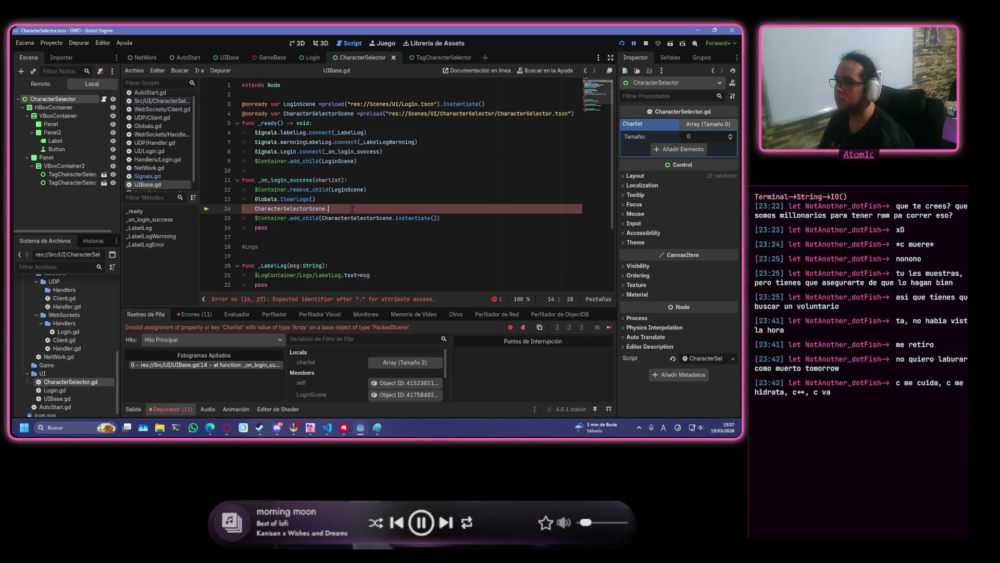
{"action": "key", "text": "BackSpace"}
{"action": "key", "text": "BackSpace"}
{"action": "key", "text": "BackSpace"}
{"action": "type", "text": "Charlist=charlist"}
{"action": "left_click", "coordinate": [437, 218]}
{"action": "left_click_drag", "start_coordinate": [439, 218], "coordinate": [395, 217]}
{"action": "key", "text": "BackSpace"}
Step: Append .instantiate() to the preload line, save UIBase.gd and run the project
{"action": "left_click", "coordinate": [571, 113]}
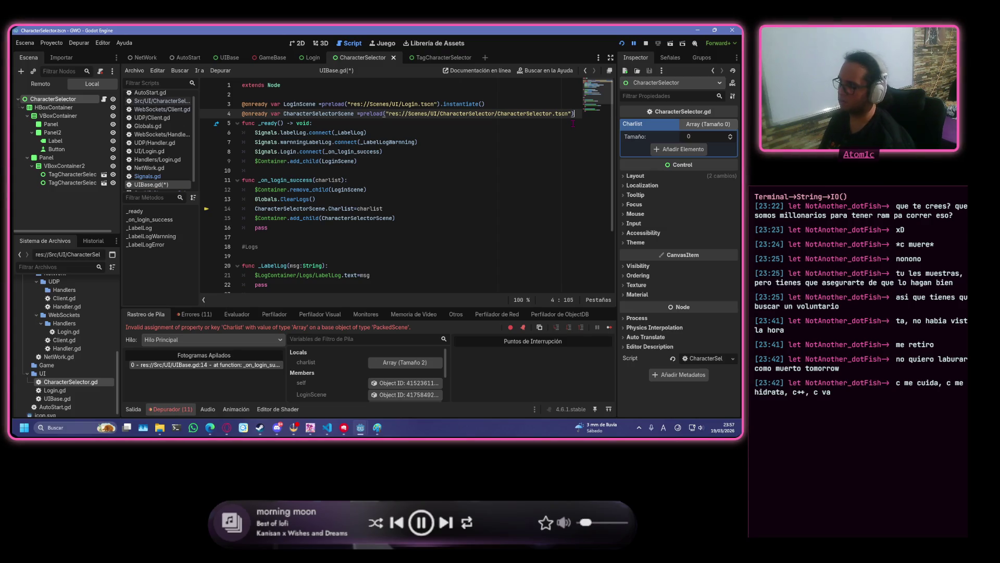
{"action": "type", "text": ".instantiate()"}
{"action": "key", "text": "ctrl+s"}
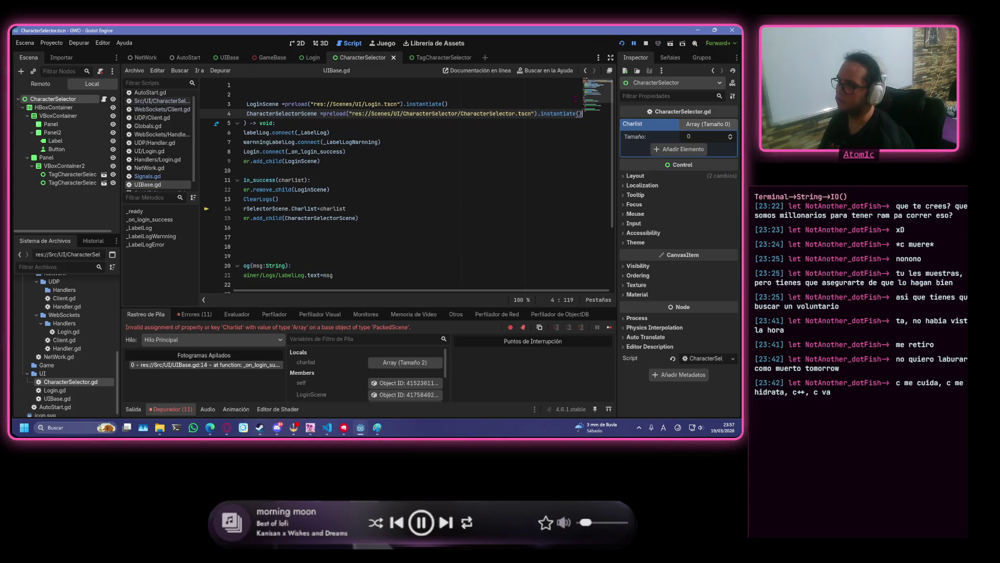
{"action": "left_click", "coordinate": [621, 43]}
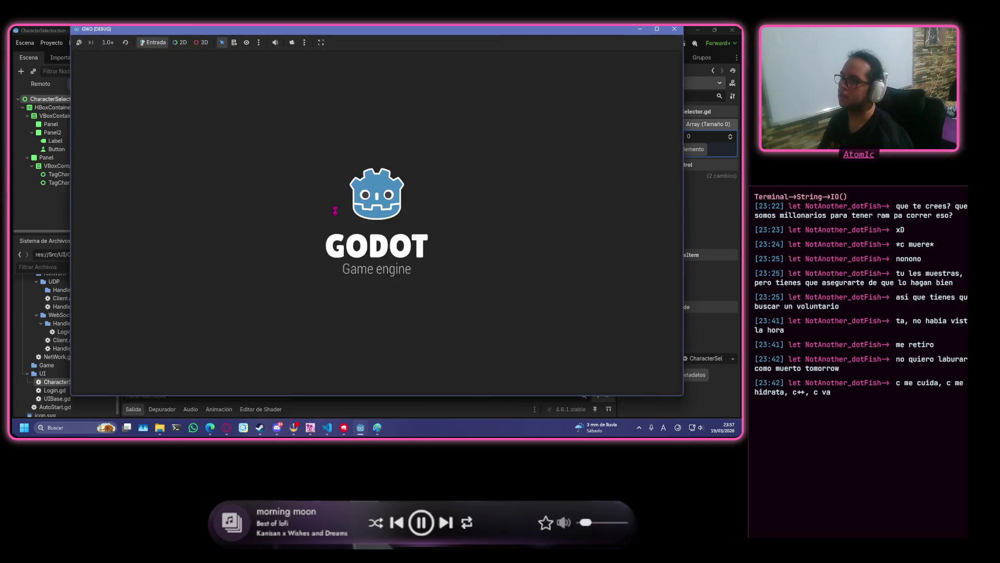
Step: Log in with a test username and password, reach the character selector, then stop the game
{"action": "left_click", "coordinate": [367, 214]}
{"action": "type", "text": "wea"}
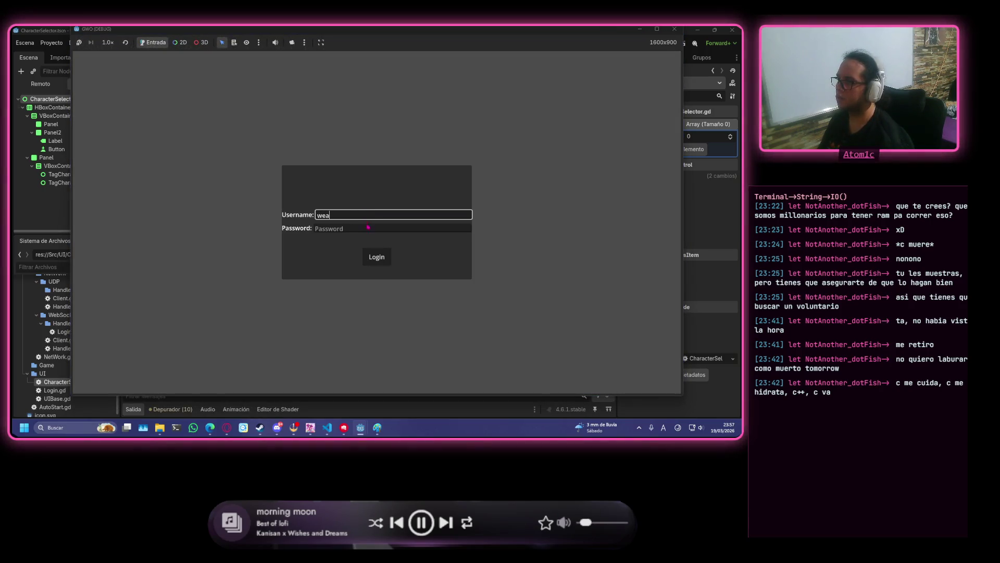
{"action": "left_click", "coordinate": [368, 227]}
{"action": "type", "text": "1234"}
{"action": "left_click", "coordinate": [374, 254]}
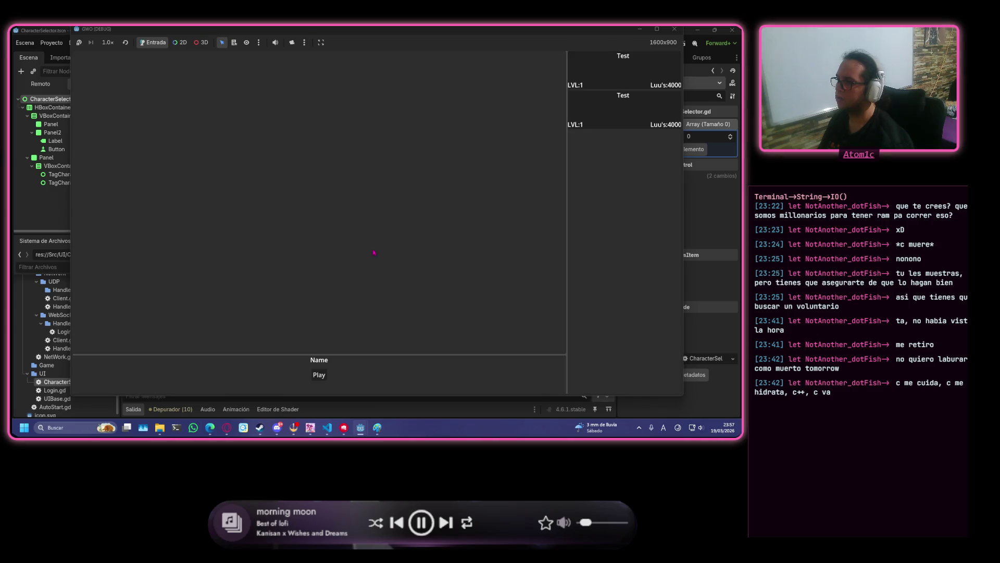
{"action": "left_click", "coordinate": [428, 399]}
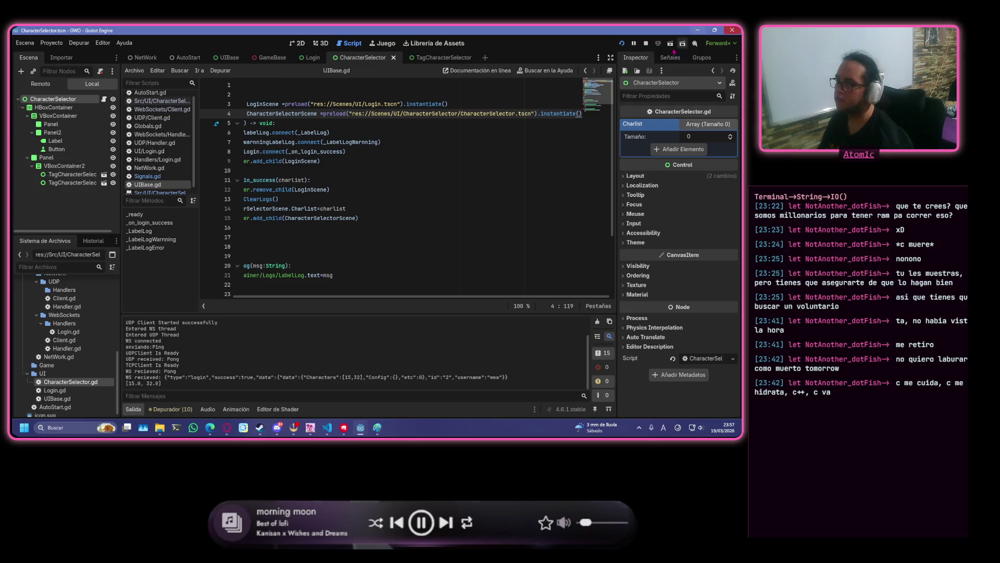
{"action": "left_click", "coordinate": [652, 46]}
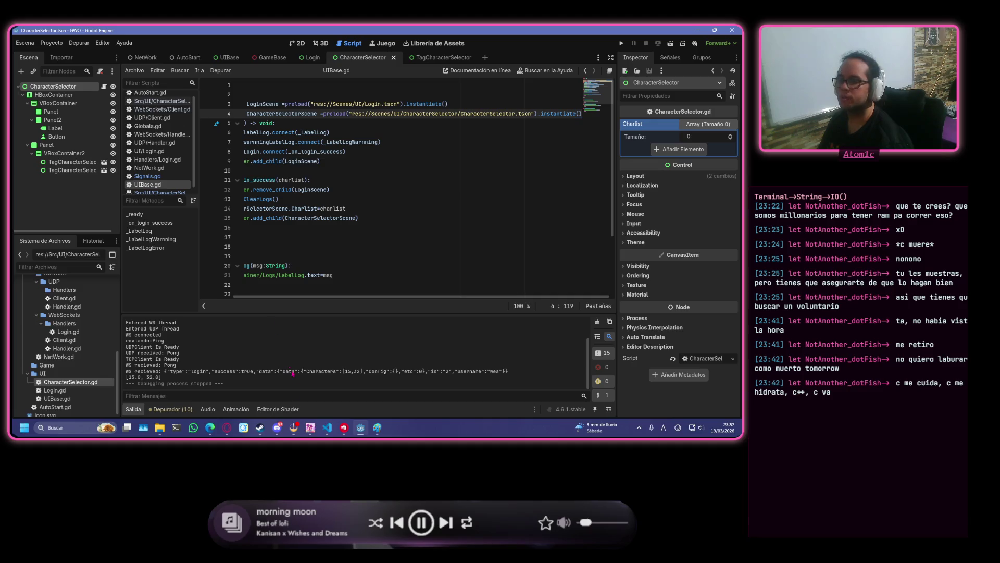
{"action": "left_click", "coordinate": [360, 428]}
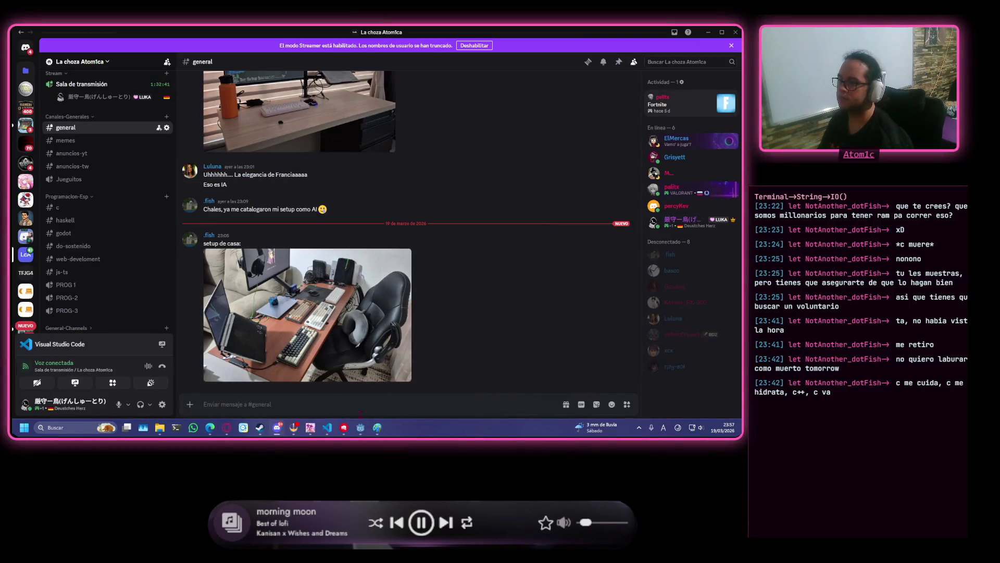
{"action": "left_click", "coordinate": [360, 428]}
{"action": "left_click_drag", "start_coordinate": [324, 208], "coordinate": [354, 218]}
{"action": "left_click_drag", "start_coordinate": [374, 297], "coordinate": [341, 298]}
{"action": "key", "text": "End"}
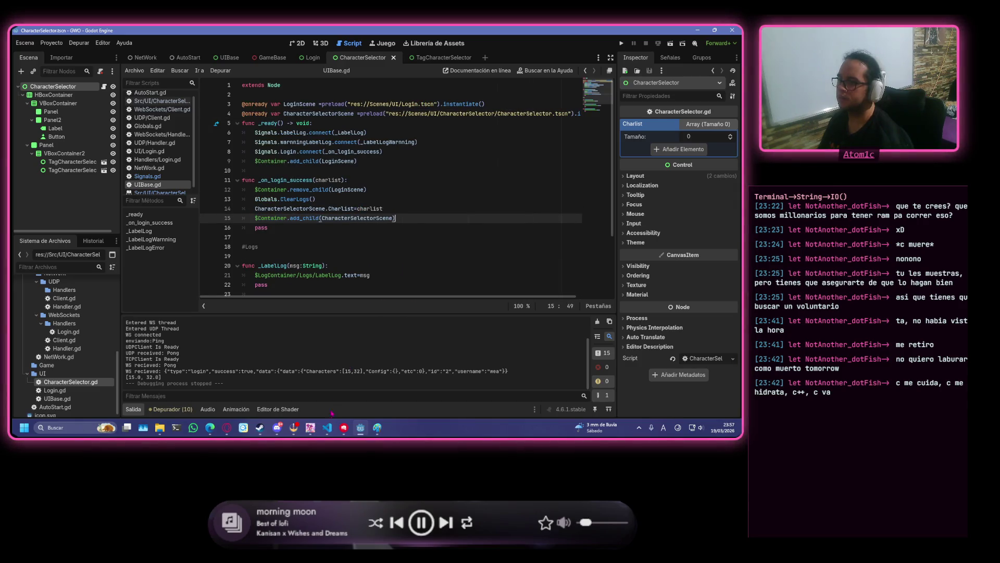
{"action": "left_click", "coordinate": [360, 427]}
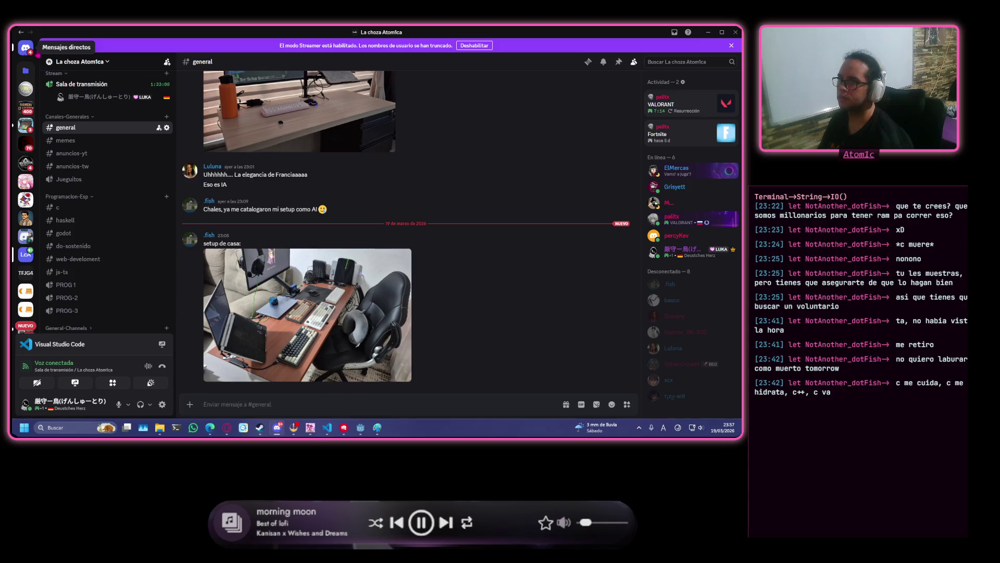
{"action": "left_click", "coordinate": [25, 48]}
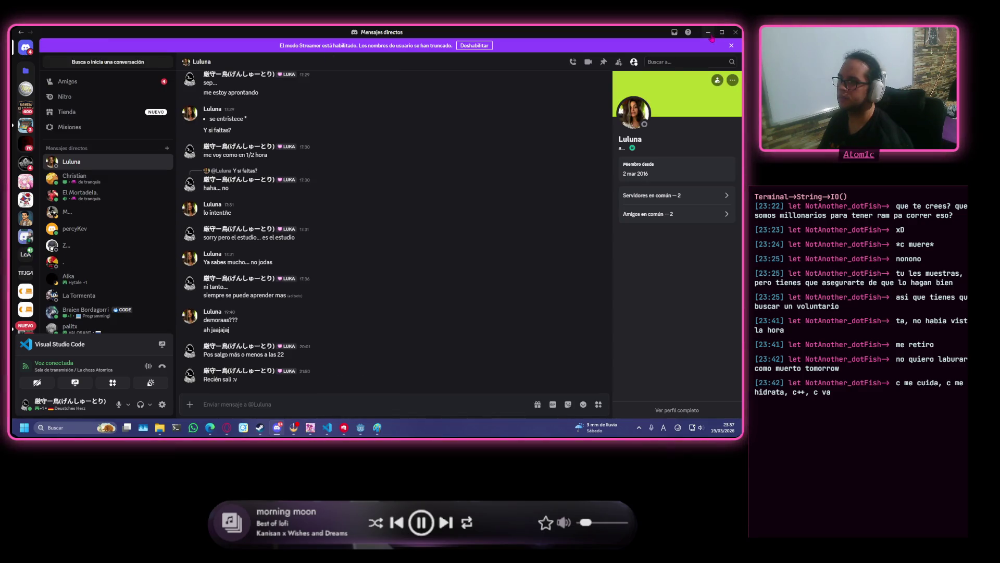
{"action": "left_click", "coordinate": [709, 33]}
{"action": "left_click", "coordinate": [476, 131]}
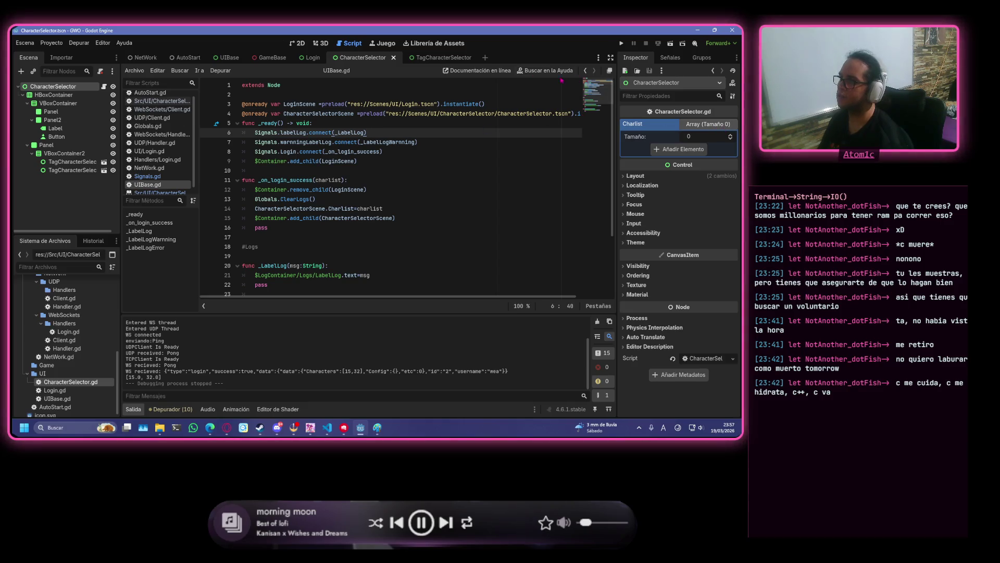
{"action": "left_click", "coordinate": [297, 43]}
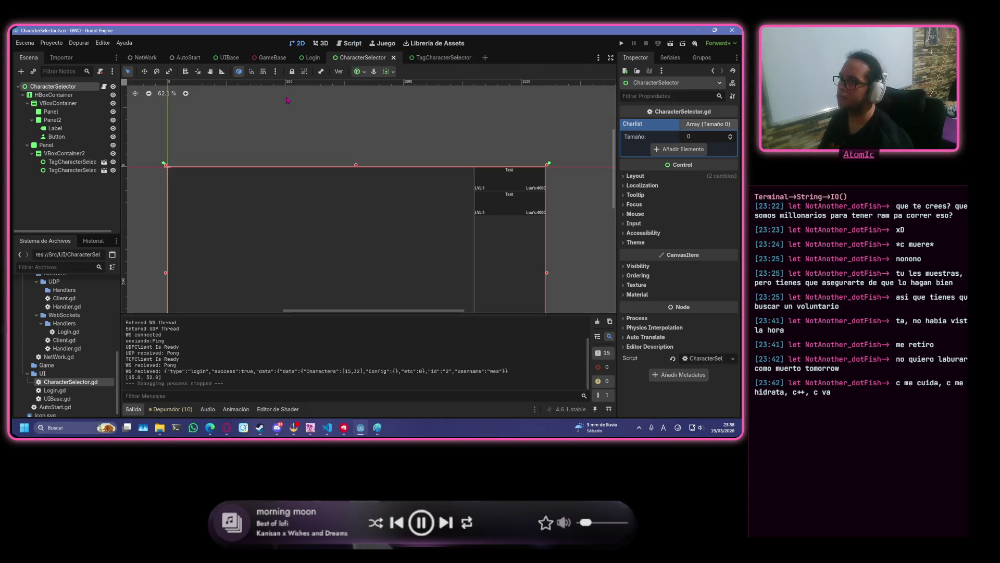
{"action": "left_click", "coordinate": [73, 161]}
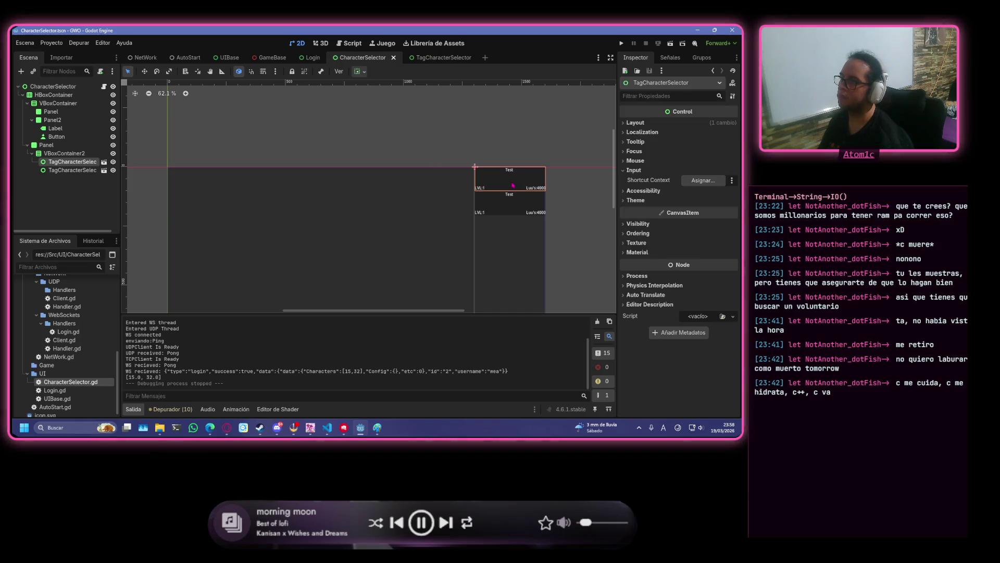
{"action": "left_click", "coordinate": [104, 163]}
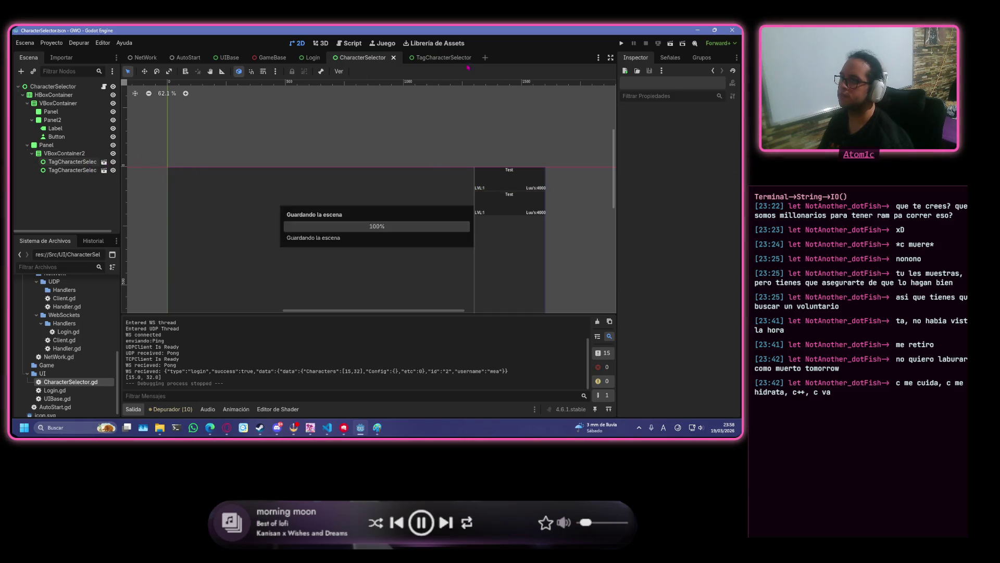
{"action": "left_click", "coordinate": [310, 61]}
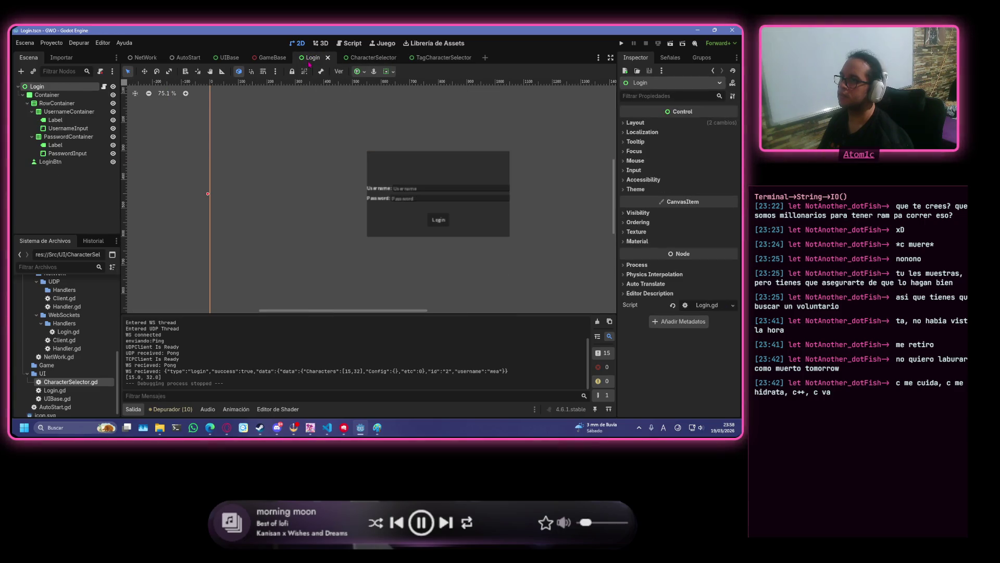
{"action": "left_click", "coordinate": [272, 58]}
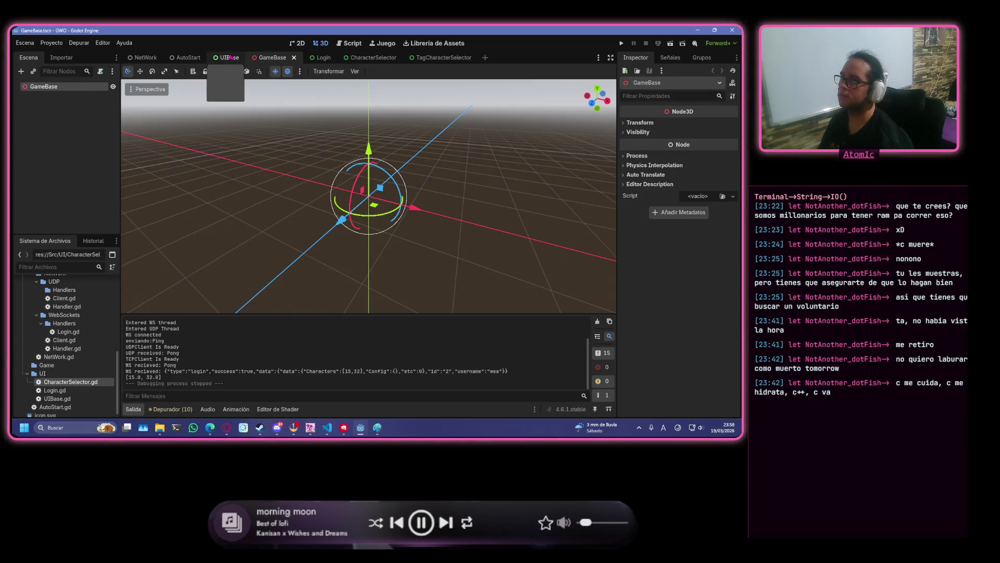
{"action": "left_click", "coordinate": [228, 57]}
{"action": "left_click", "coordinate": [541, 174]}
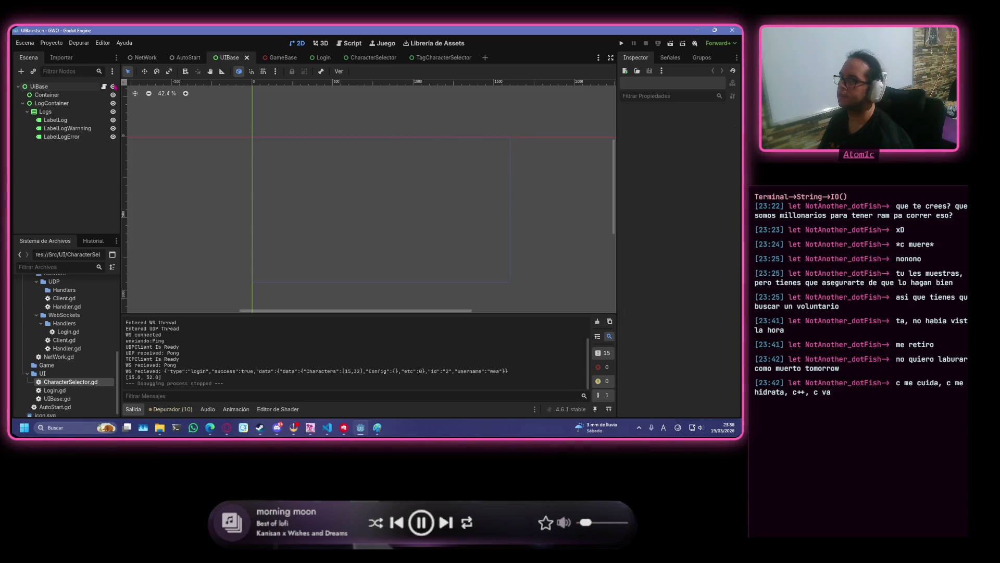
{"action": "left_click", "coordinate": [46, 111]}
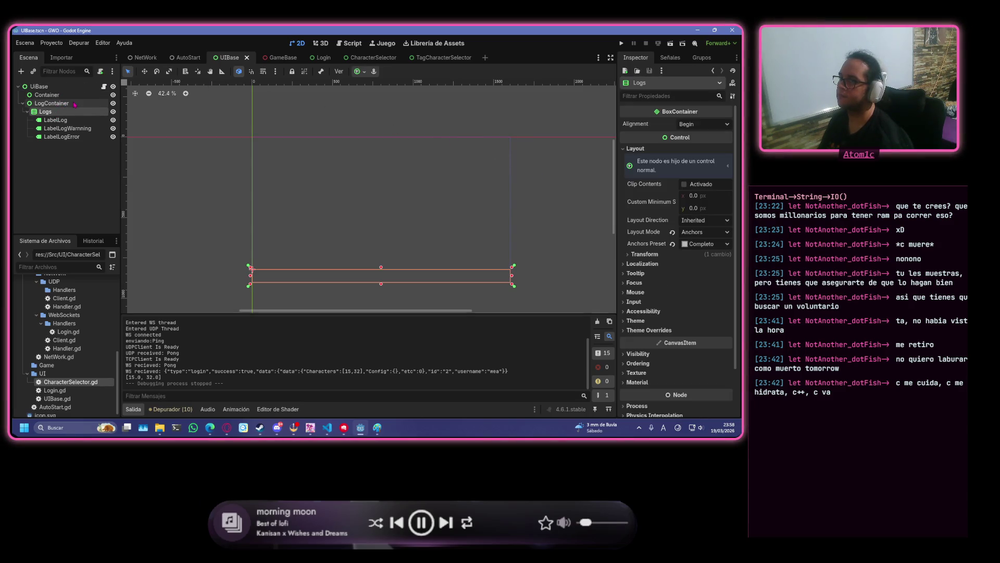
{"action": "left_click", "coordinate": [74, 103]}
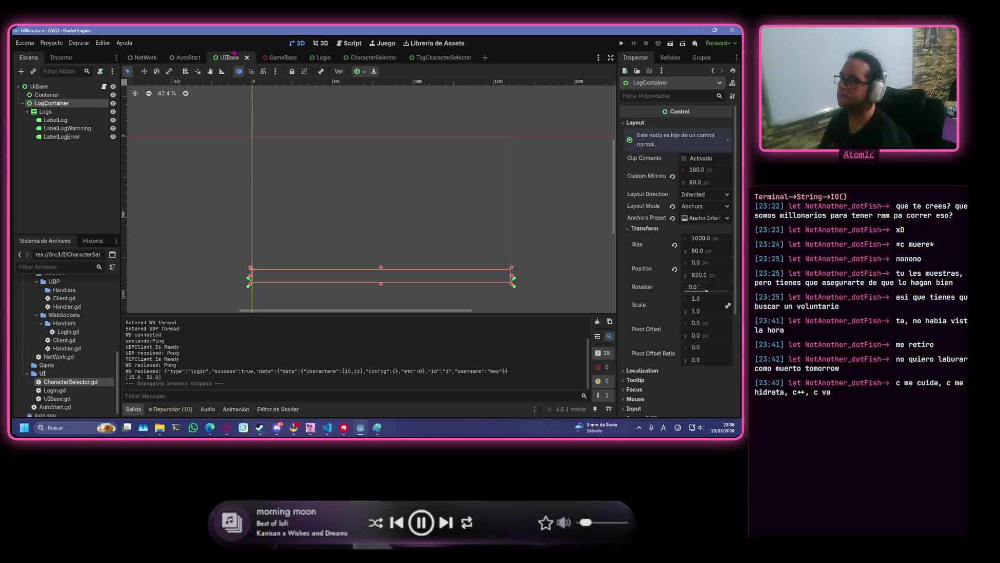
{"action": "left_click", "coordinate": [282, 57]}
{"action": "left_click", "coordinate": [319, 57]}
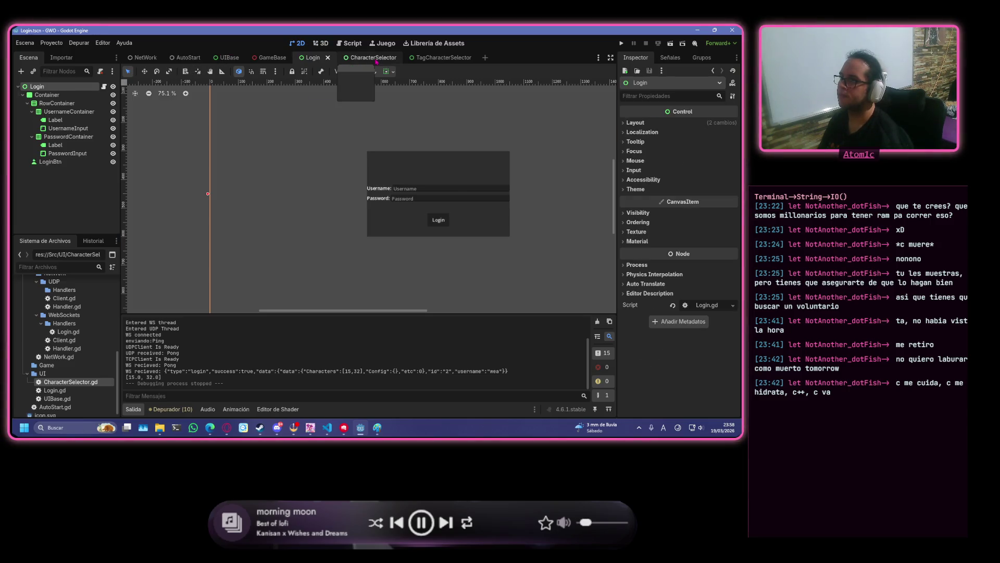
{"action": "left_click", "coordinate": [375, 58]}
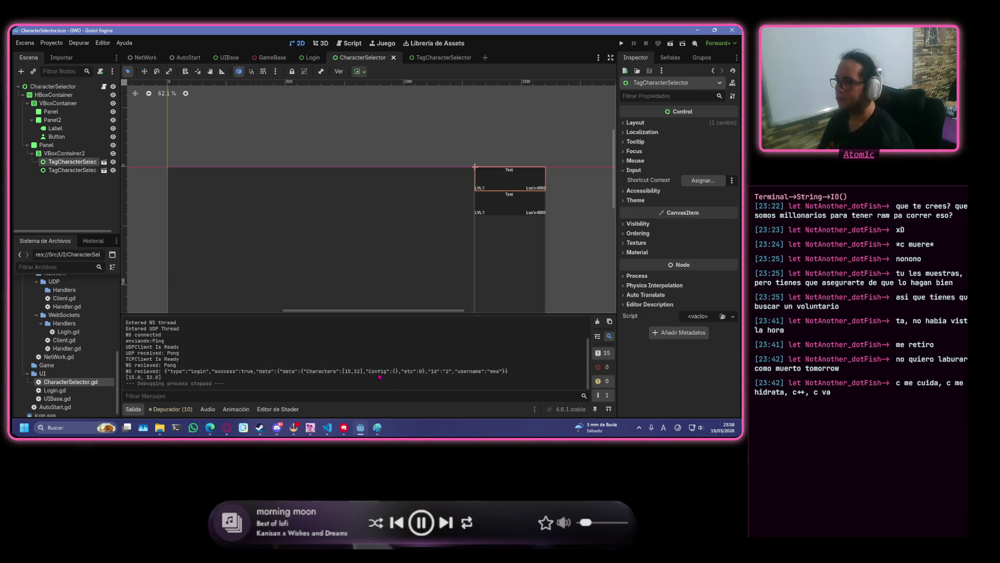
{"action": "mouse_move", "coordinate": [384, 427]}
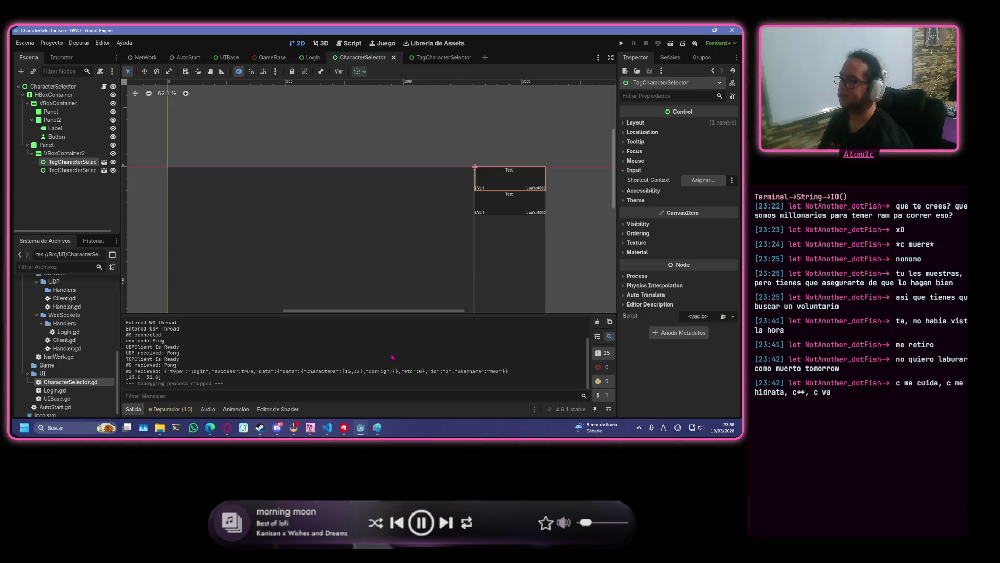
{"action": "mouse_move", "coordinate": [330, 429]}
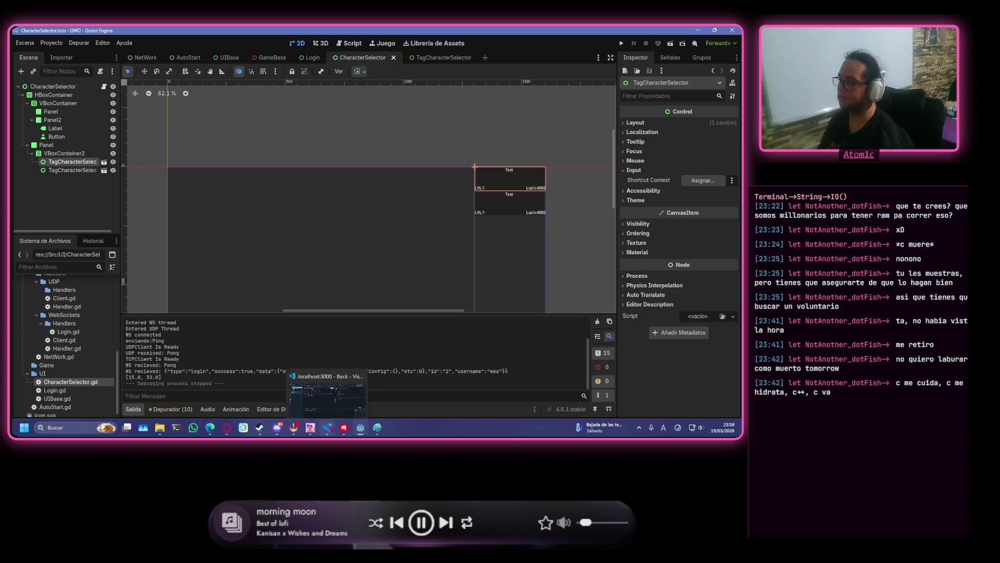
{"action": "left_click", "coordinate": [344, 410]}
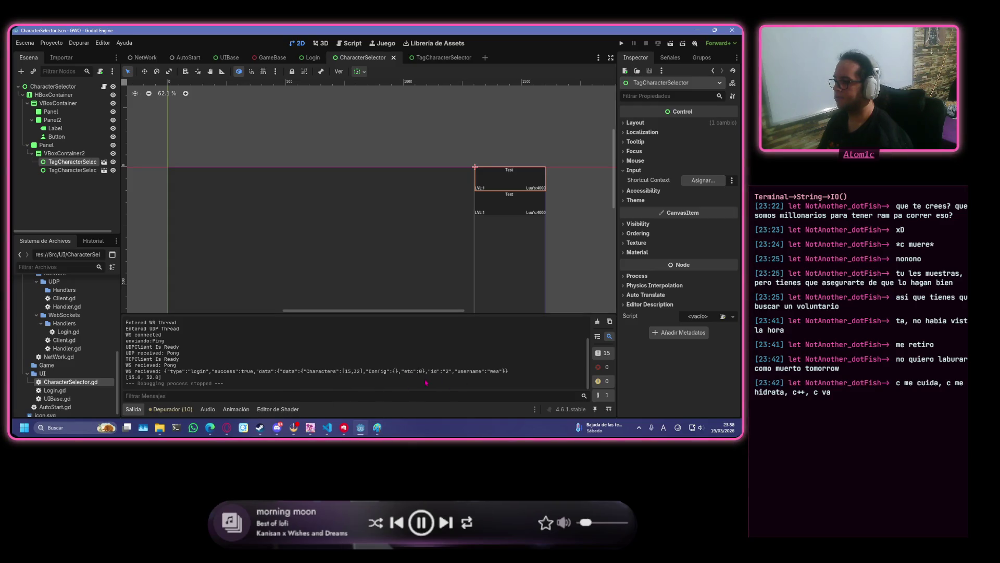
{"action": "left_click", "coordinate": [333, 433]}
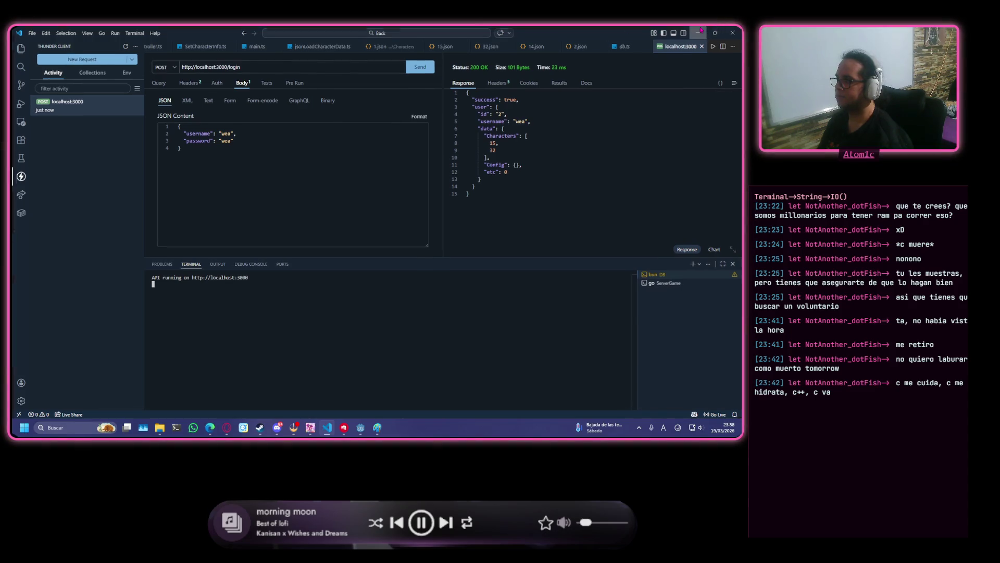
{"action": "left_click", "coordinate": [698, 32]}
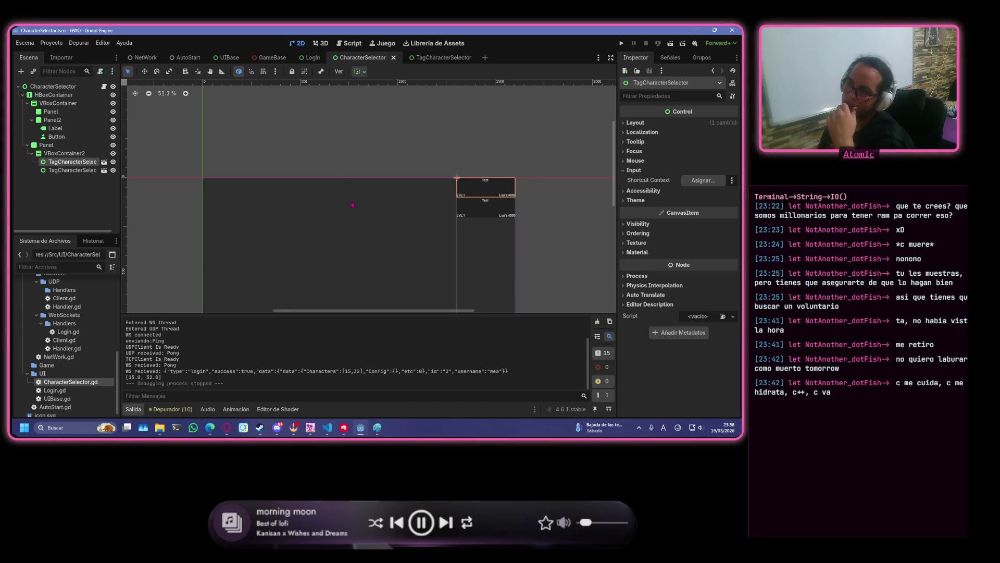
Step: Review the Login and TagCharacterSelector scenes, then return to CharacterSelector
{"action": "scroll", "coordinate": [353, 200], "scroll_direction": "up", "scroll_amount": 4}
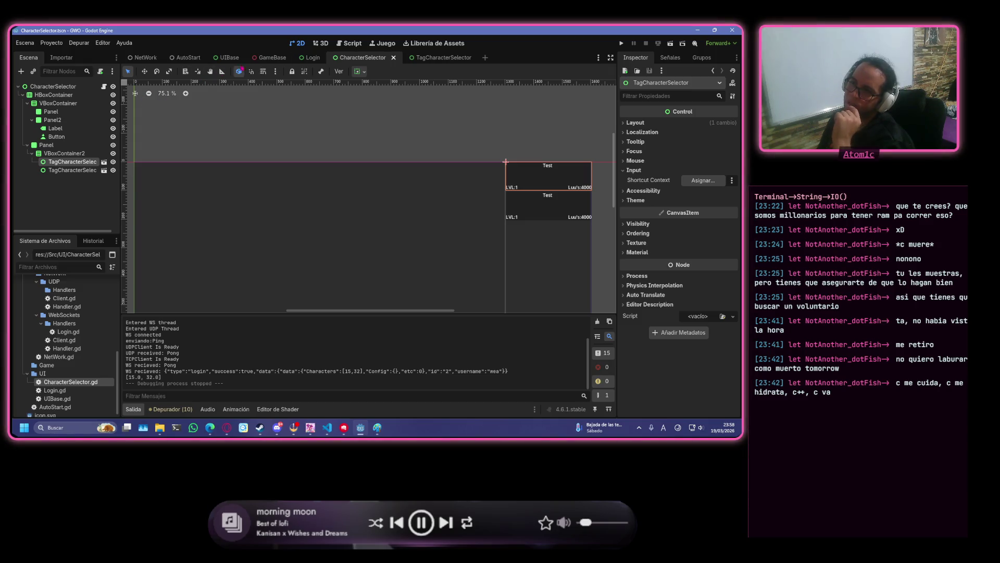
{"action": "left_click", "coordinate": [313, 57]}
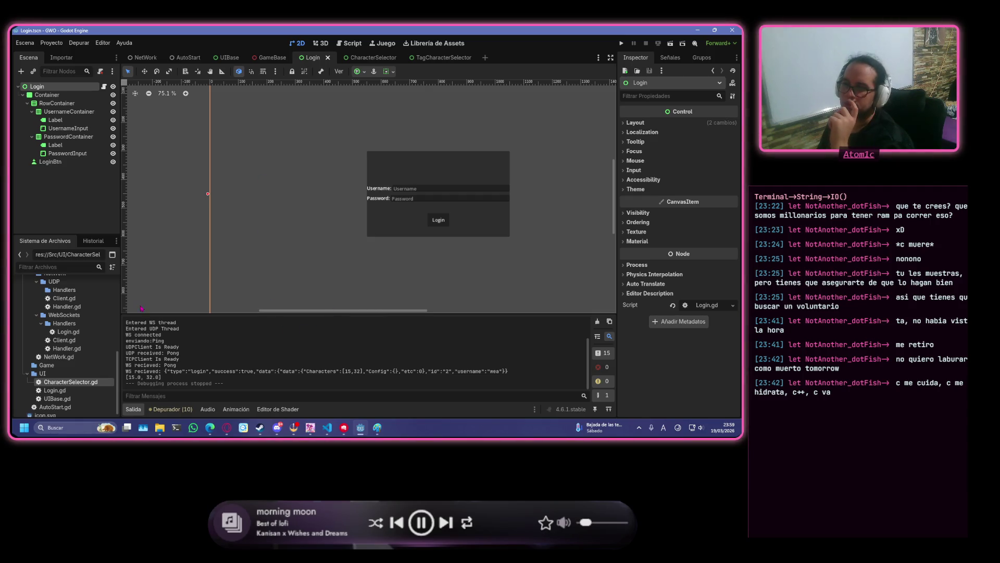
{"action": "left_click", "coordinate": [434, 59]}
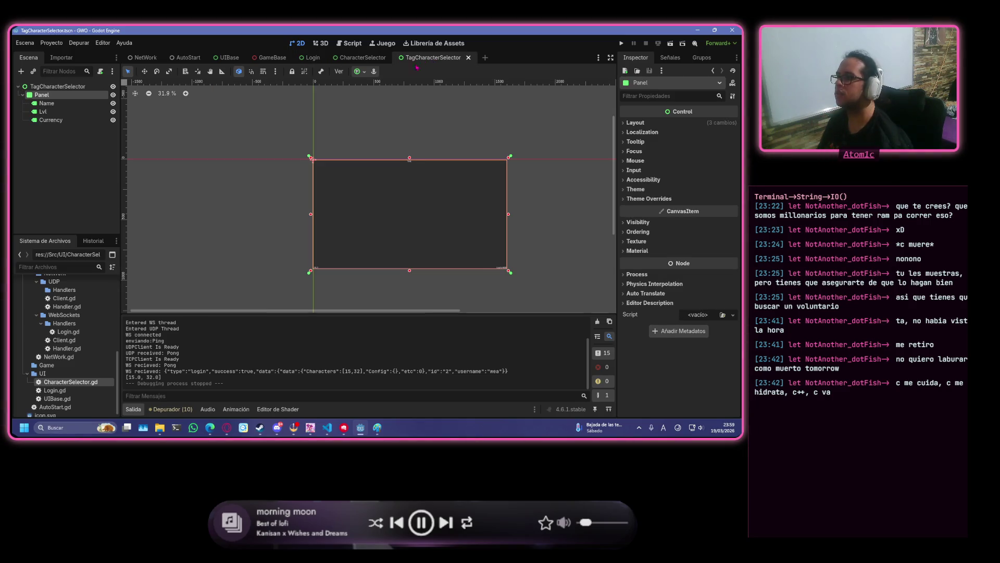
{"action": "left_click", "coordinate": [366, 58]}
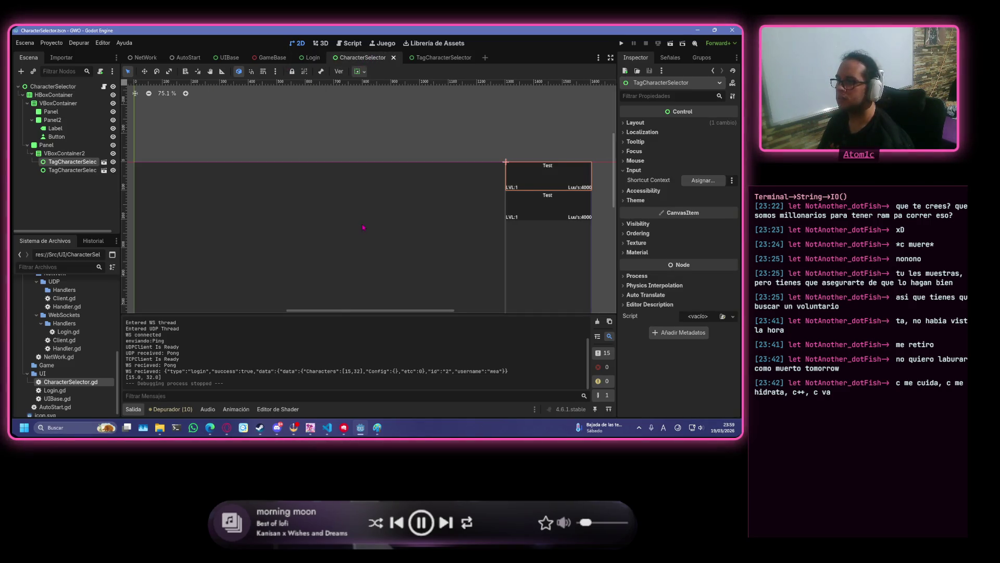
{"action": "scroll", "coordinate": [364, 228], "scroll_direction": "down", "scroll_amount": 3}
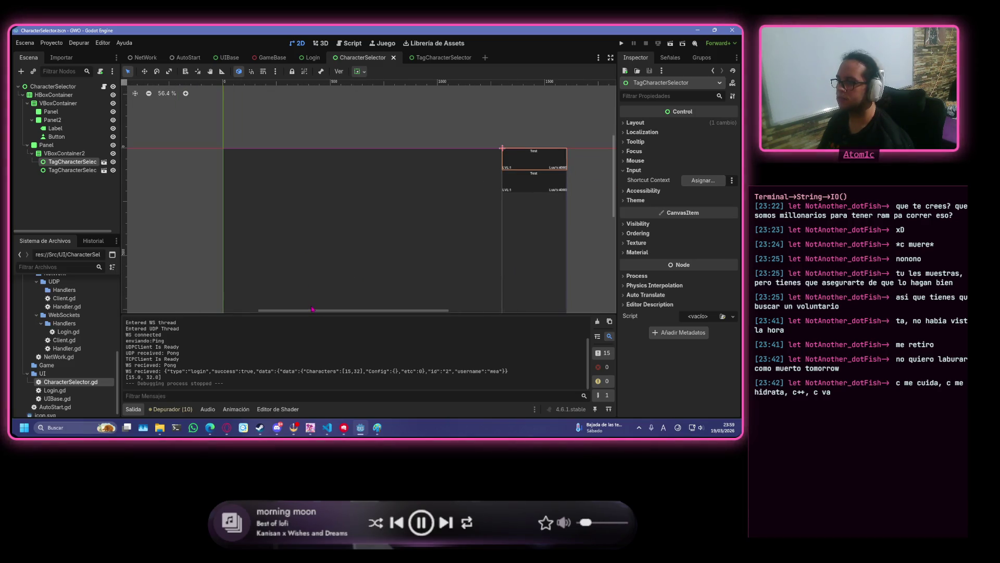
{"action": "scroll", "coordinate": [303, 265], "scroll_direction": "up", "scroll_amount": 1}
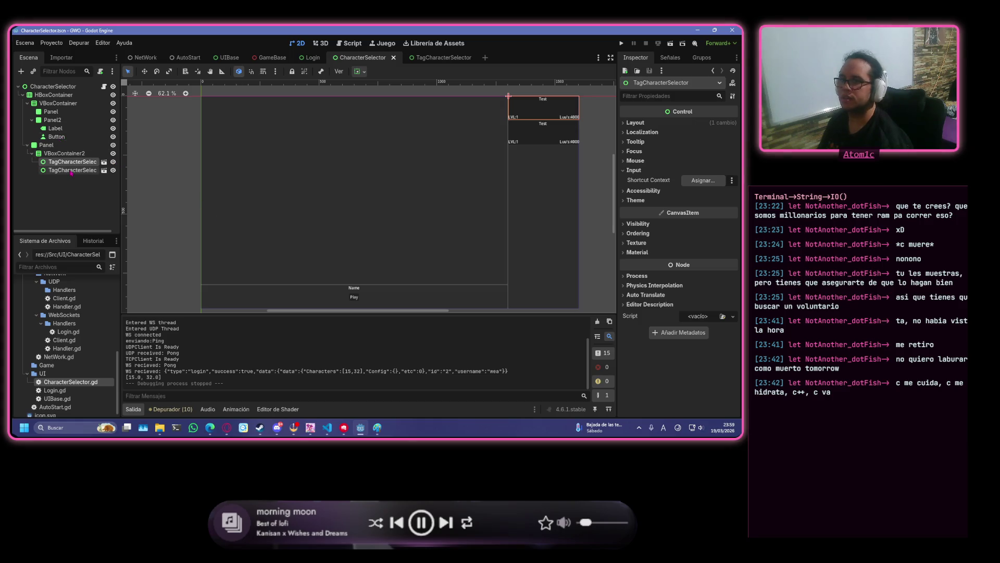
Step: Select HBoxContainer in the Scene dock and type MainContainer as its new name
{"action": "left_click", "coordinate": [71, 154]}
{"action": "left_click", "coordinate": [77, 162]}
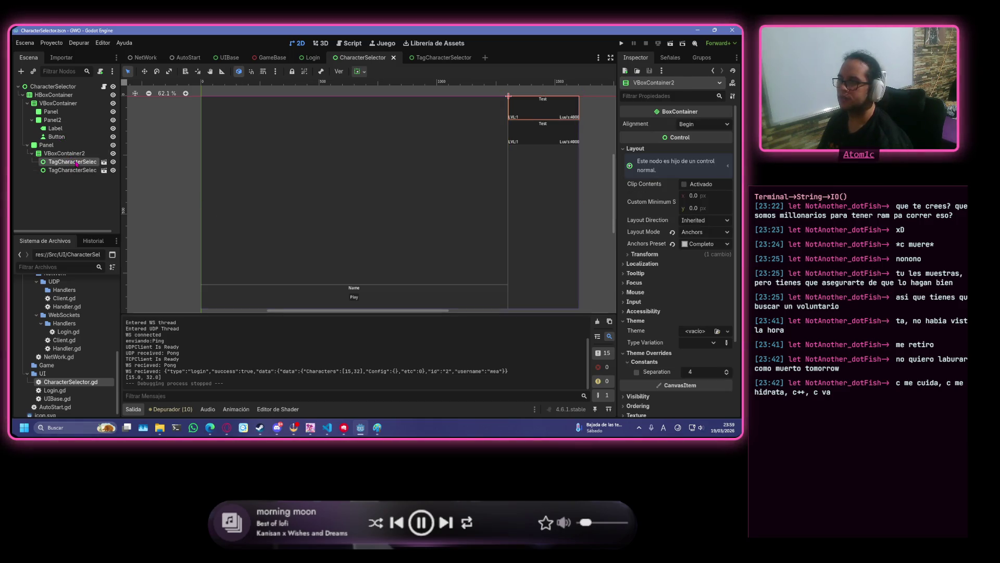
{"action": "left_click", "coordinate": [78, 153]}
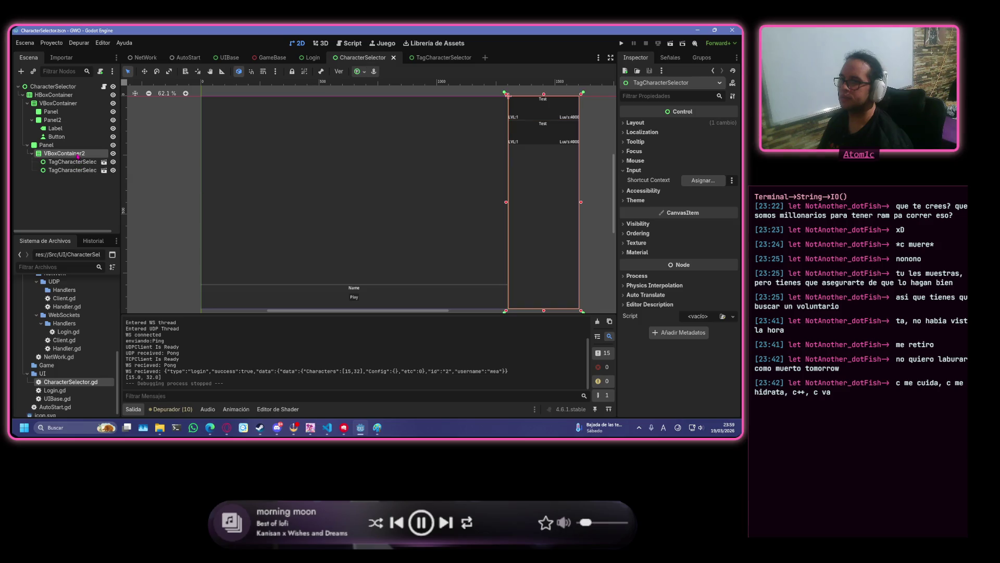
{"action": "left_click", "coordinate": [76, 88]}
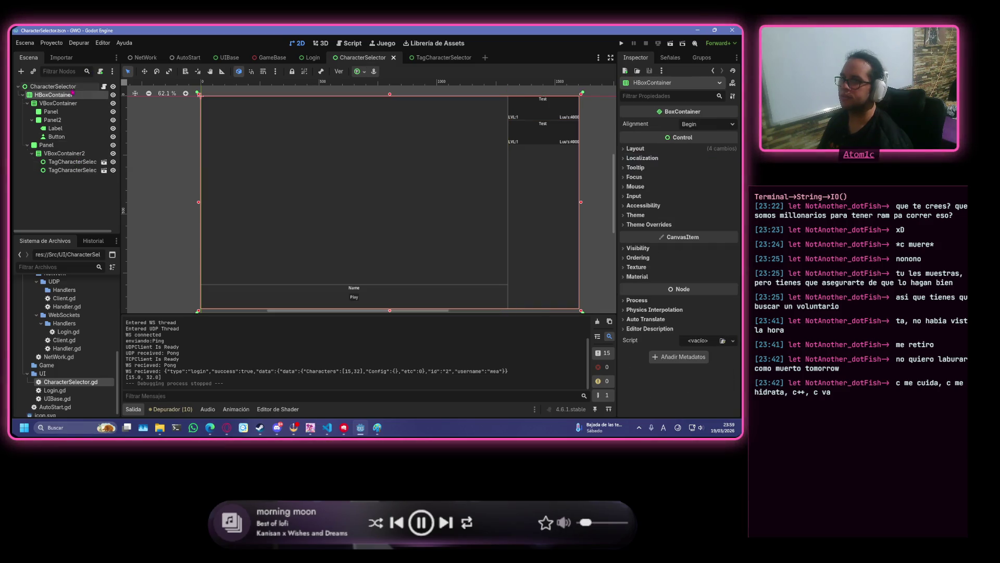
{"action": "left_click", "coordinate": [76, 95]}
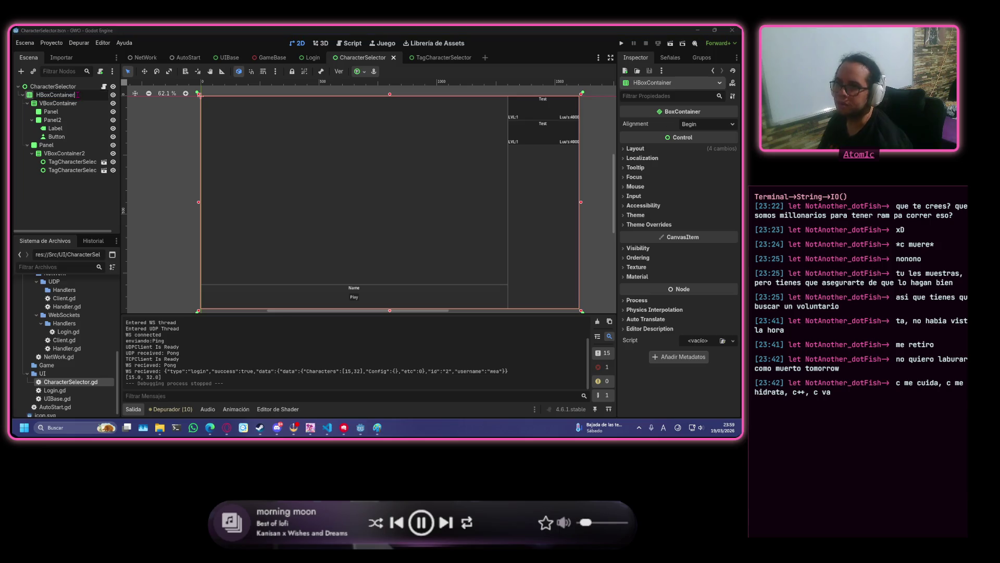
{"action": "left_click", "coordinate": [77, 95]}
{"action": "type", "text": "Mai"}
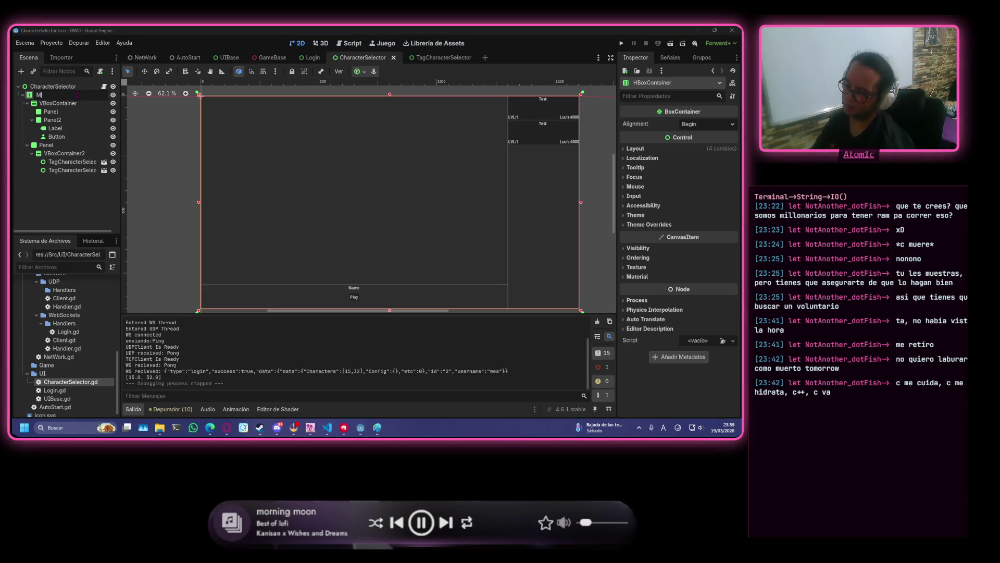
{"action": "type", "text": "nContainer"}
Step: Name the containers MainContainer, LeftContainer and RightContainer, and save the scene
{"action": "key", "text": "Return"}
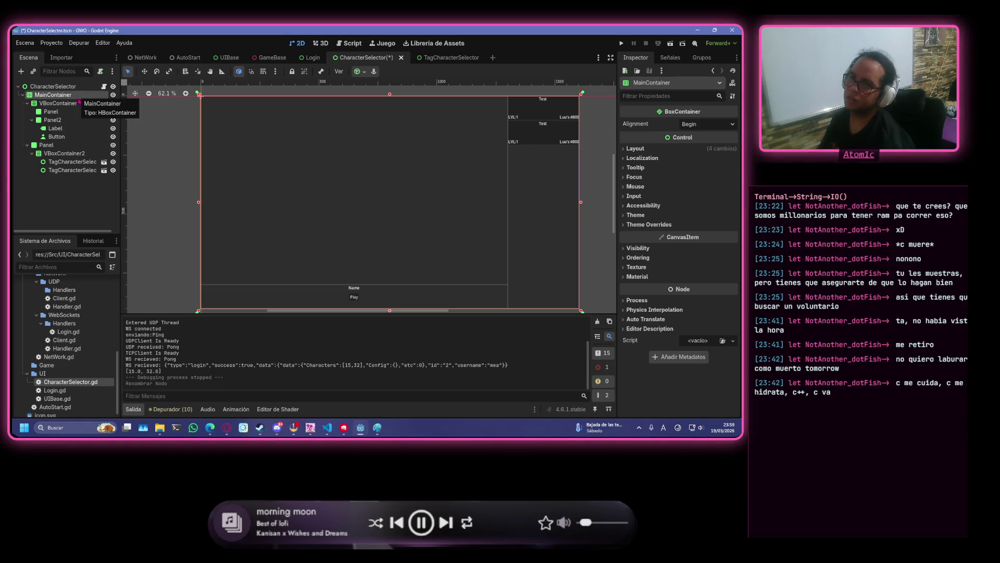
{"action": "left_click", "coordinate": [82, 104]}
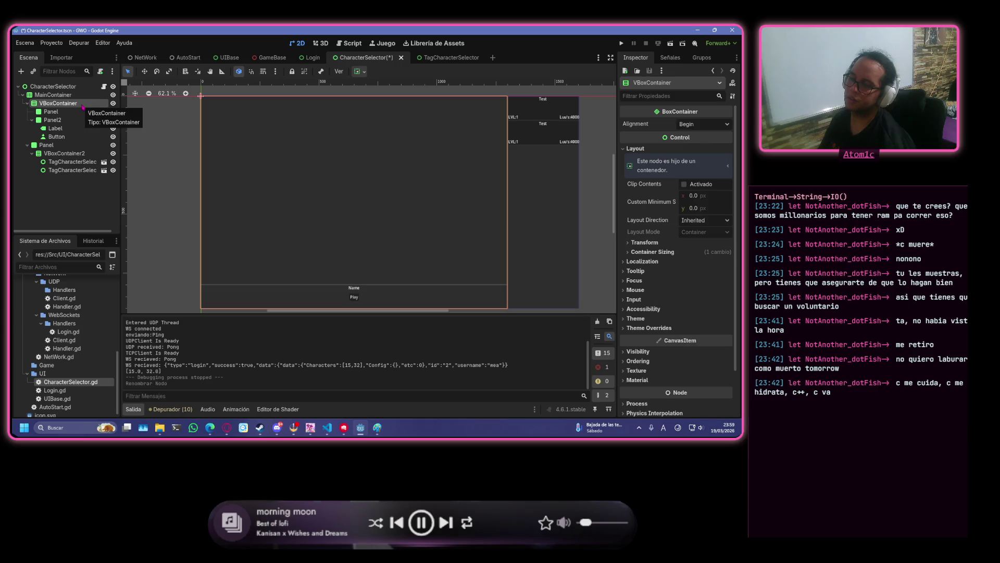
{"action": "left_click", "coordinate": [82, 103]}
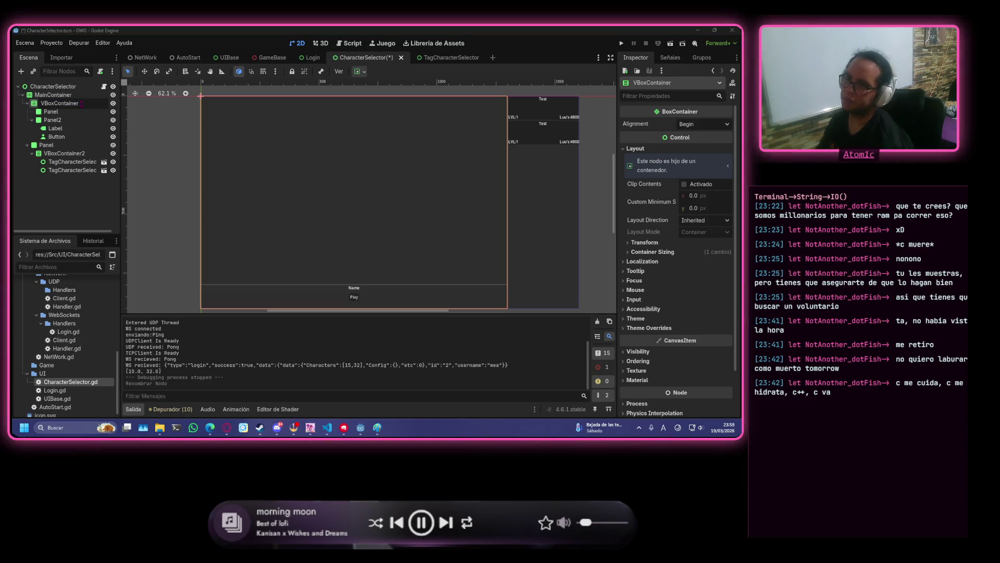
{"action": "type", "text": "Left"}
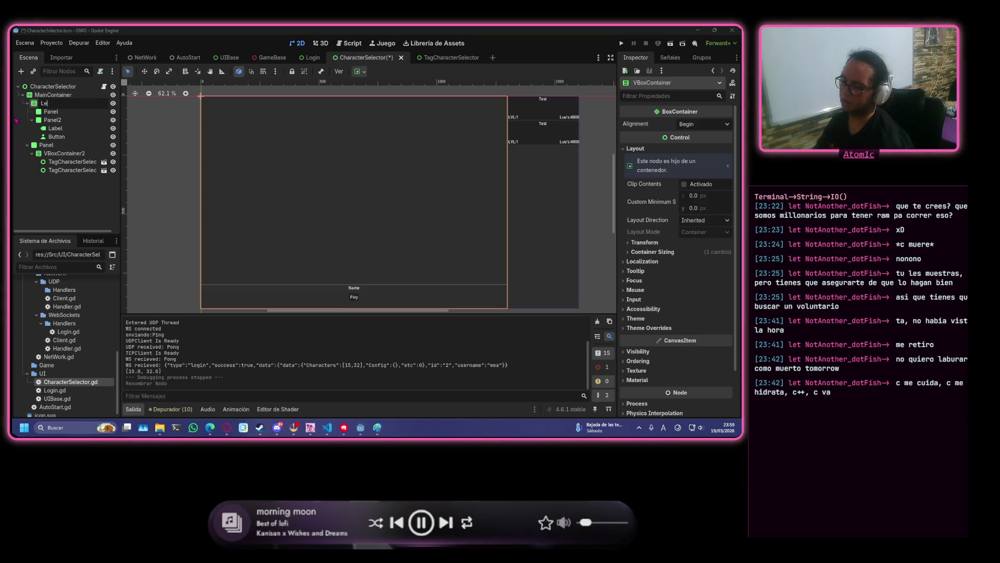
{"action": "type", "text": "Contai"}
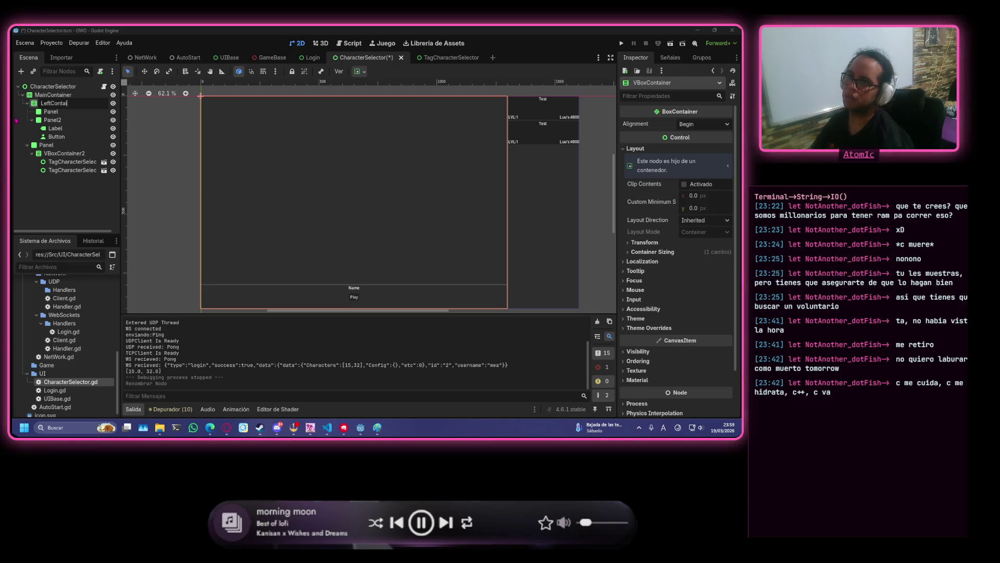
{"action": "type", "text": "ner"}
{"action": "key", "text": "Return"}
{"action": "left_click", "coordinate": [66, 146]}
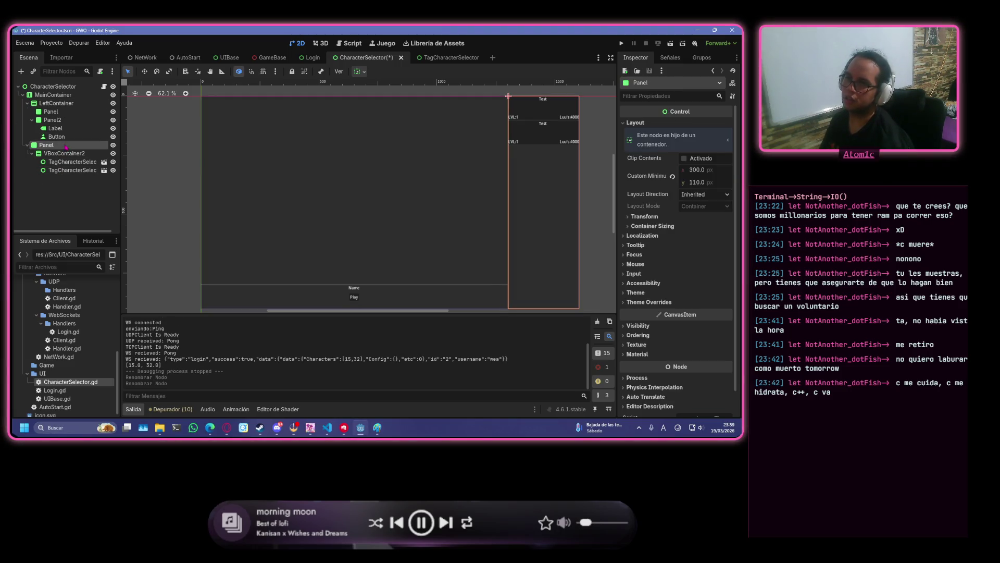
{"action": "left_click", "coordinate": [65, 145]}
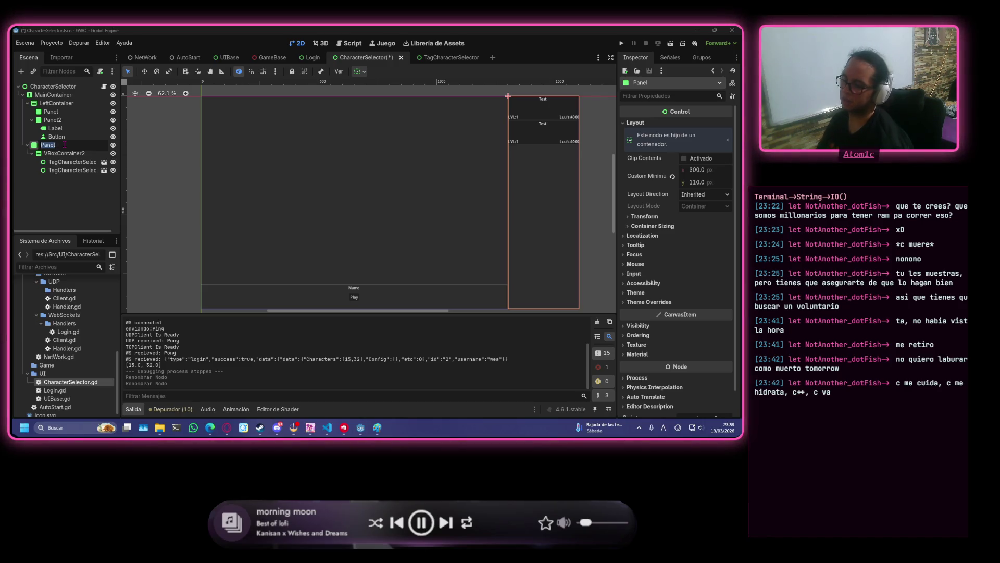
{"action": "type", "text": "t"}
{"action": "type", "text": "Cop"}
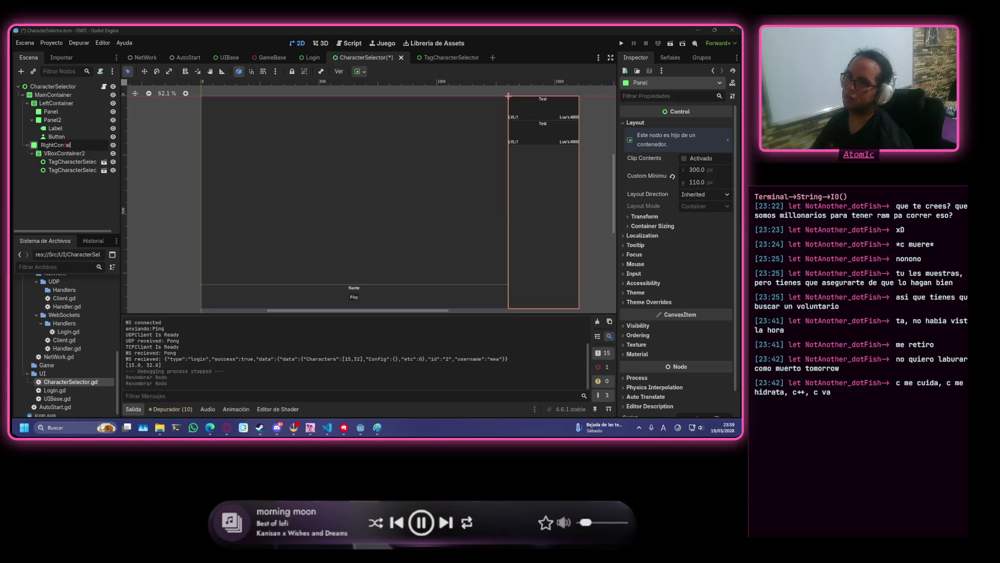
{"action": "type", "text": "ner"}
{"action": "key", "text": "Return"}
{"action": "key", "text": "ctrl+s"}
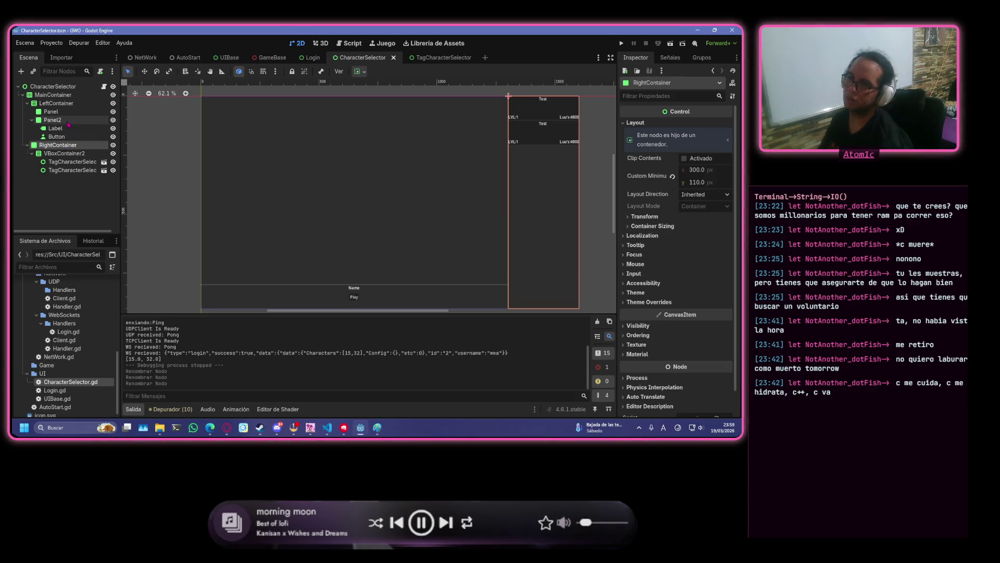
Step: Rename the Panel inside LeftContainer to CharacterView and Panel2 to Play
{"action": "left_click", "coordinate": [79, 111]}
{"action": "double_click", "coordinate": [79, 111]}
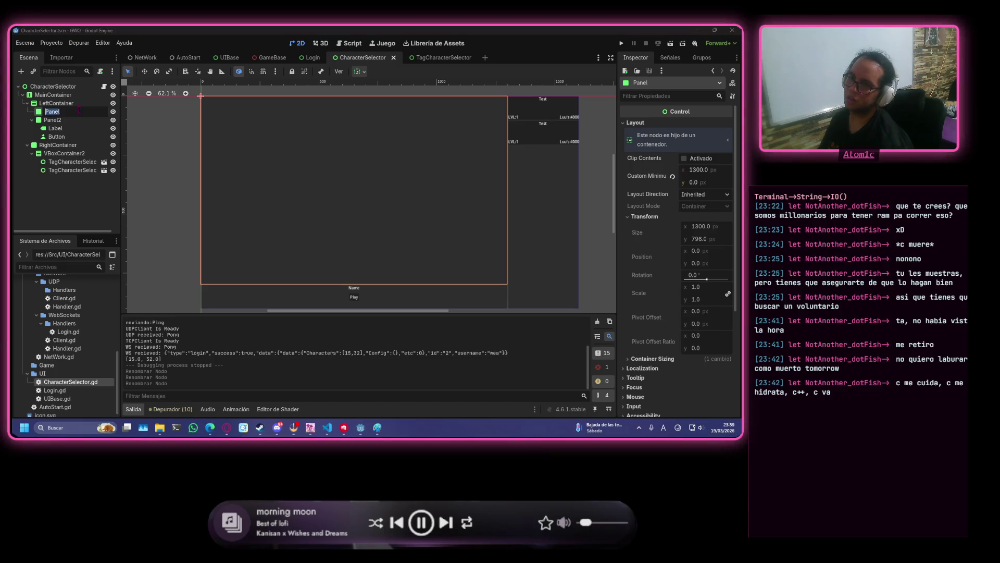
{"action": "type", "text": "aracterView"}
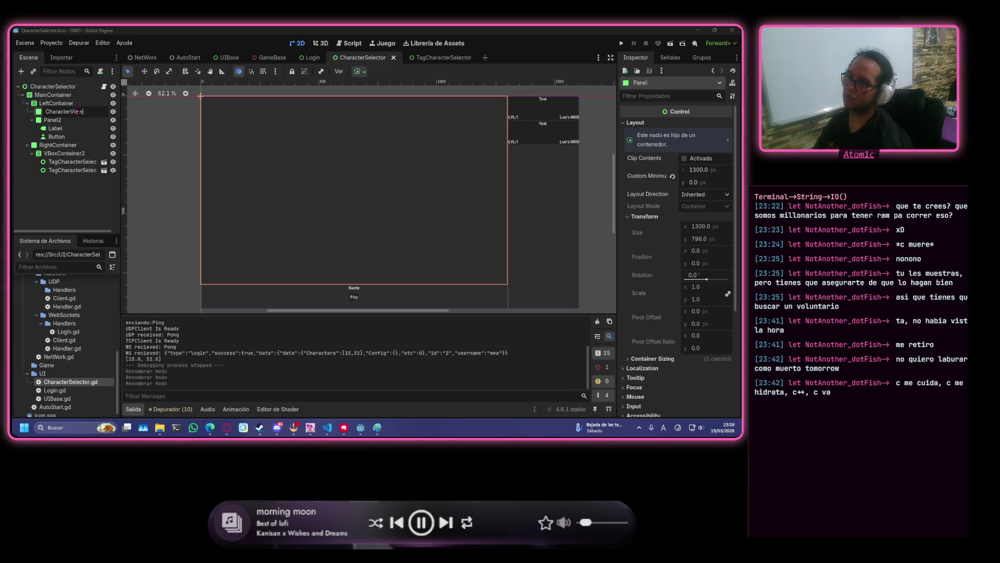
{"action": "key", "text": "Return"}
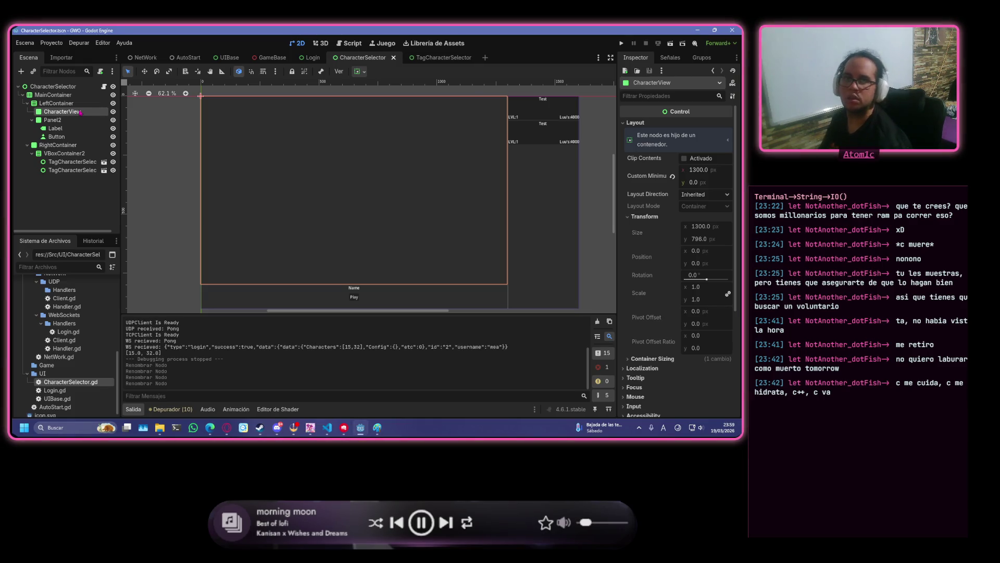
{"action": "left_click", "coordinate": [219, 429]}
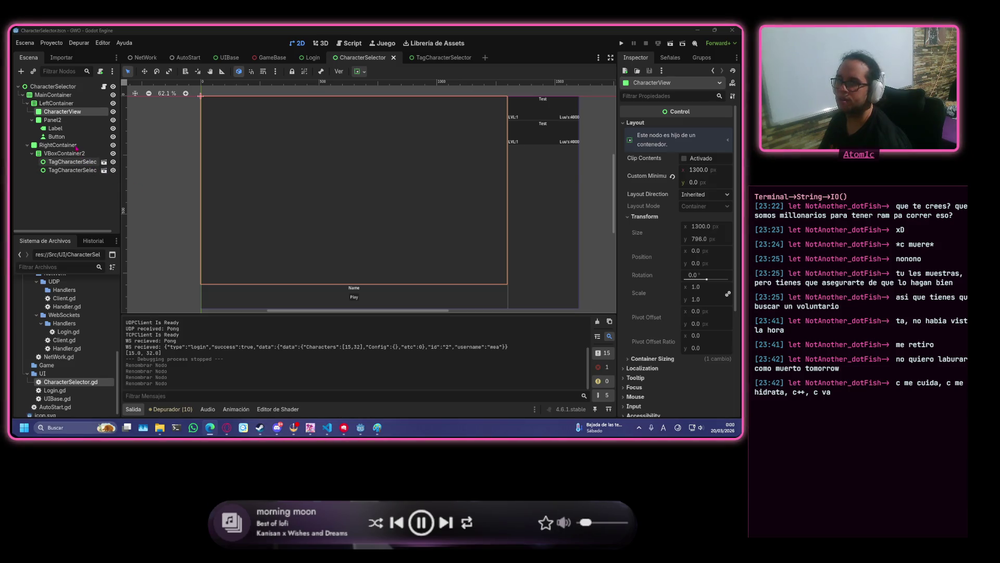
{"action": "left_click", "coordinate": [66, 120]}
{"action": "left_click", "coordinate": [65, 120]}
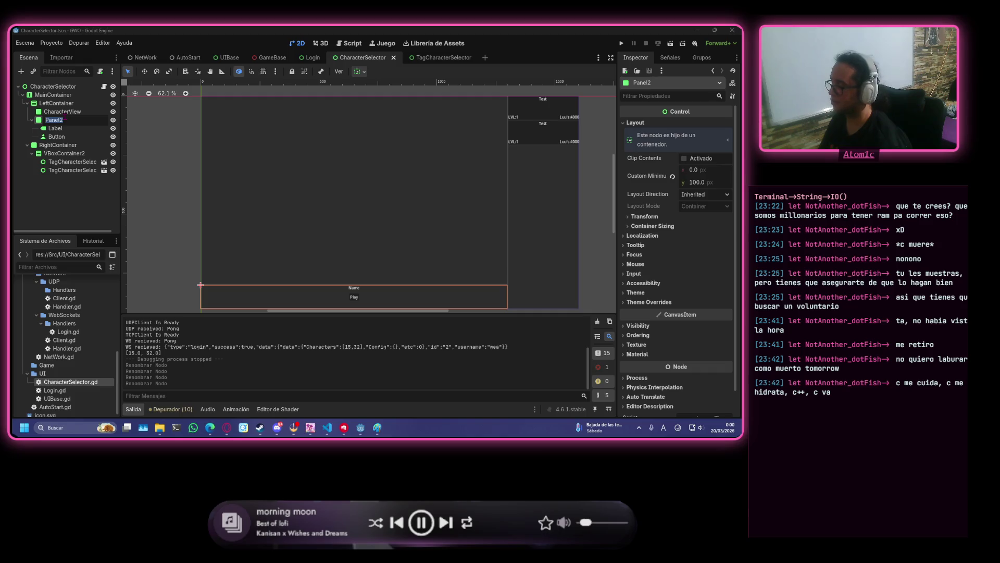
{"action": "type", "text": "Play"}
{"action": "key", "text": "Return"}
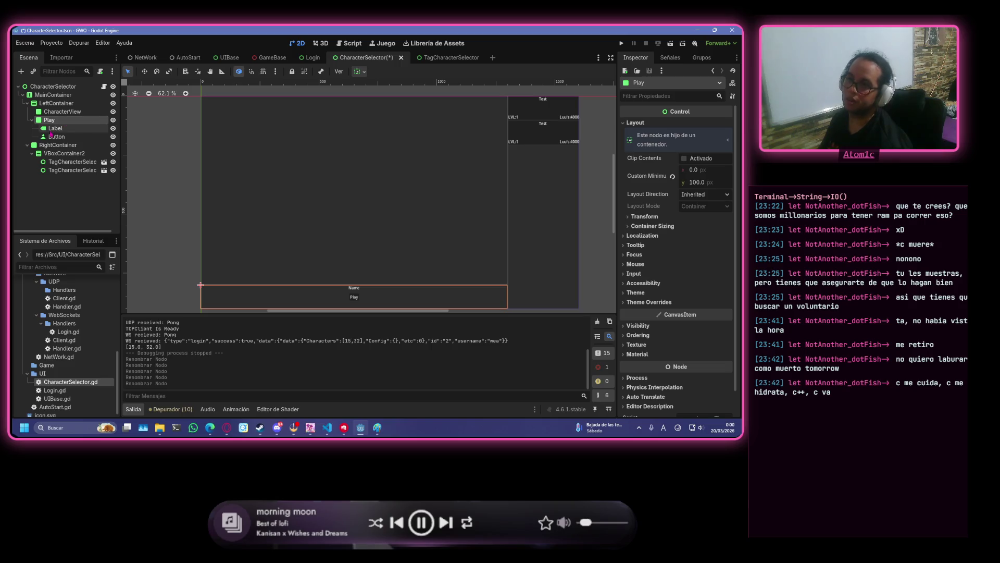
Step: Rename the Button to PlayBtn and VBoxContainer2 to CharacterList, then save the scene
{"action": "double_click", "coordinate": [57, 136]}
{"action": "type", "text": "PlayBtn"}
{"action": "key", "text": "Return"}
{"action": "left_click", "coordinate": [55, 153]}
{"action": "double_click", "coordinate": [56, 154]}
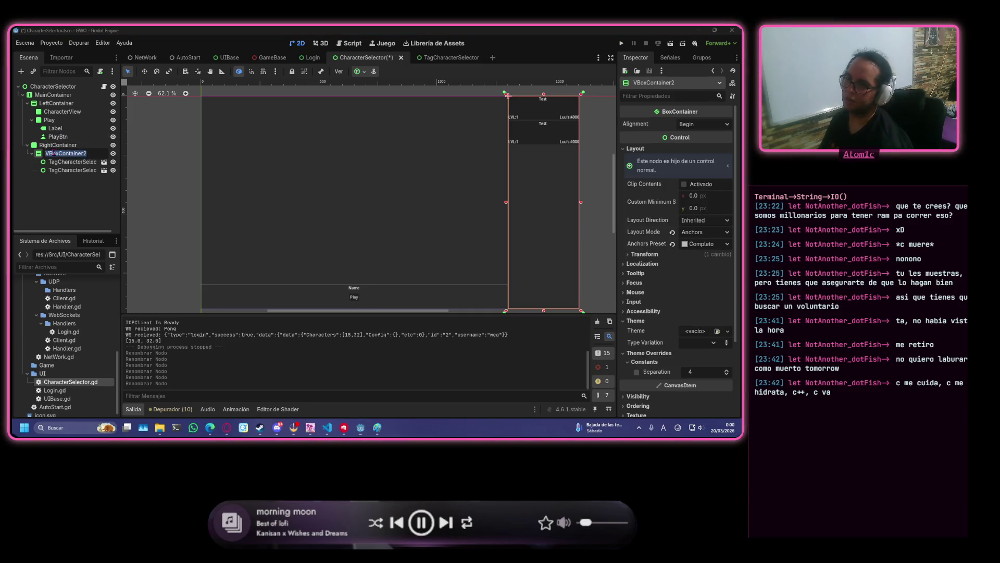
{"action": "type", "text": "CharacterList"}
{"action": "key", "text": "Return"}
{"action": "key", "text": "ctrl+s"}
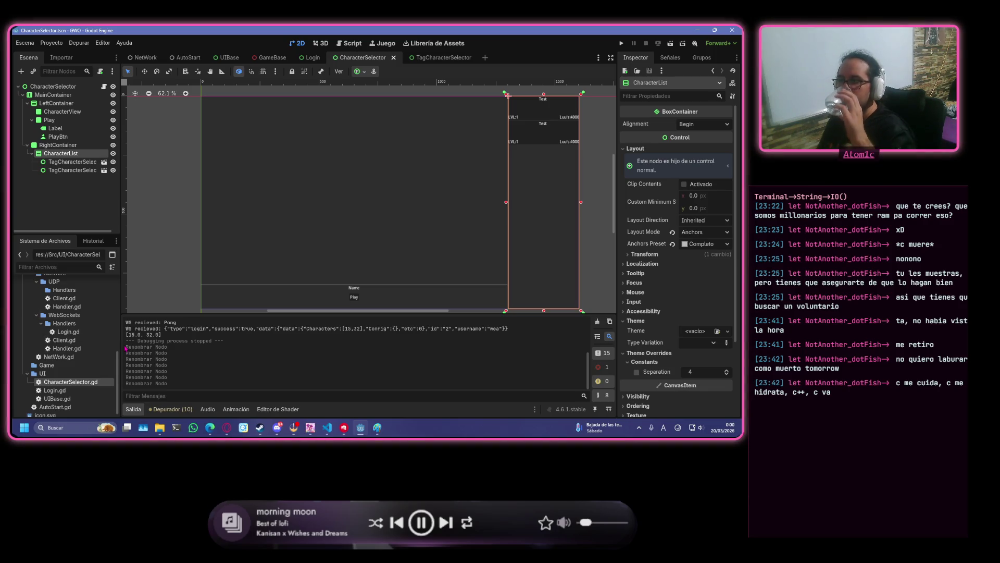
{"action": "left_click", "coordinate": [600, 265]}
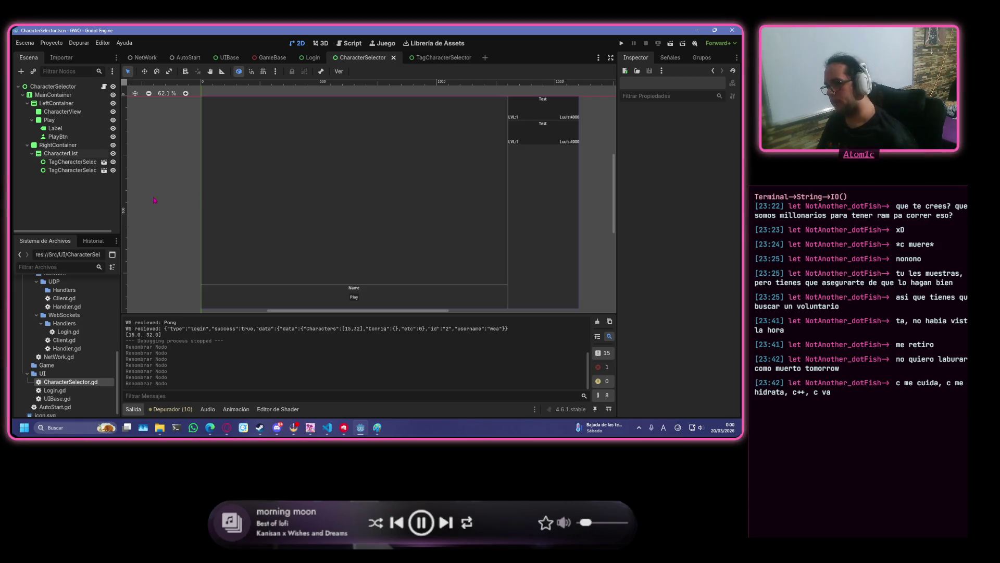
Step: Delete both TagCharacterSelector nodes from CharacterList and save the scene
{"action": "left_click", "coordinate": [72, 162]}
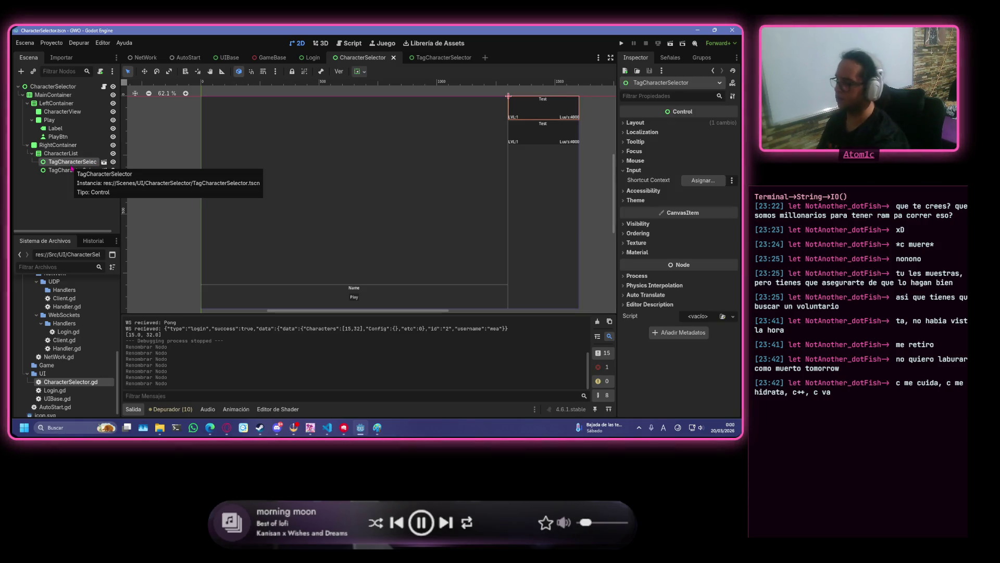
{"action": "key", "text": "Delete"}
{"action": "key", "text": "Return"}
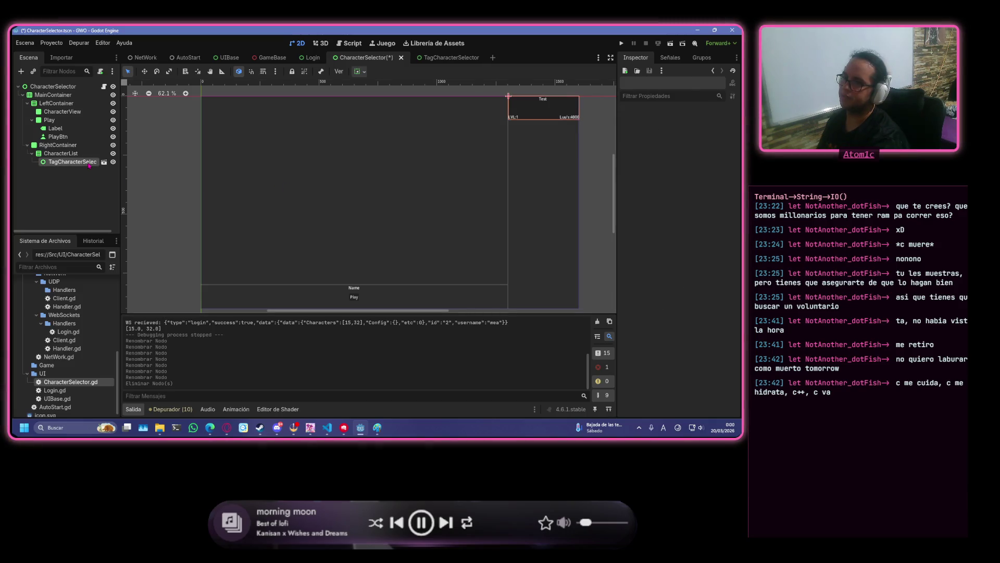
{"action": "key", "text": "Delete"}
{"action": "left_click", "coordinate": [357, 236]}
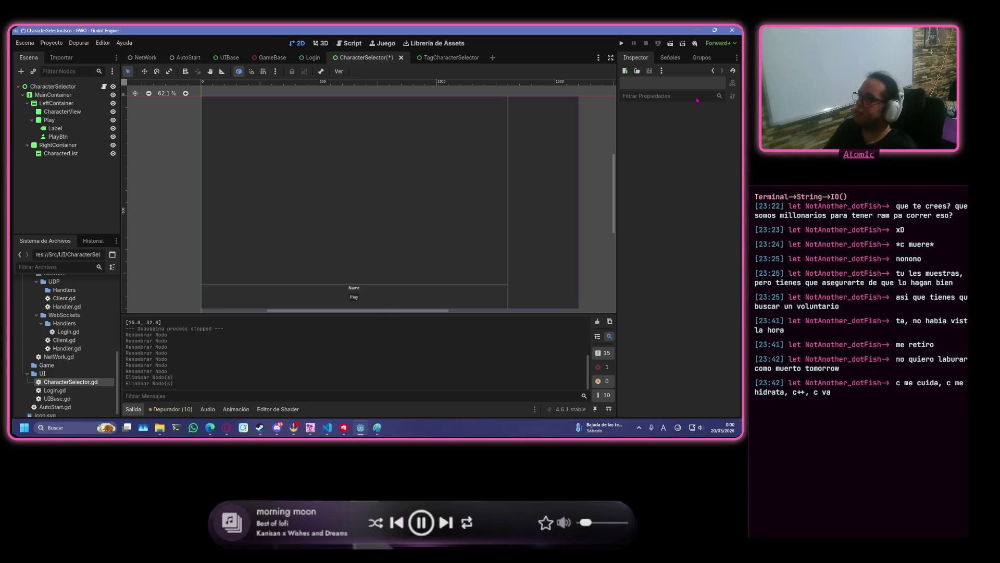
{"action": "key", "text": "ctrl+s"}
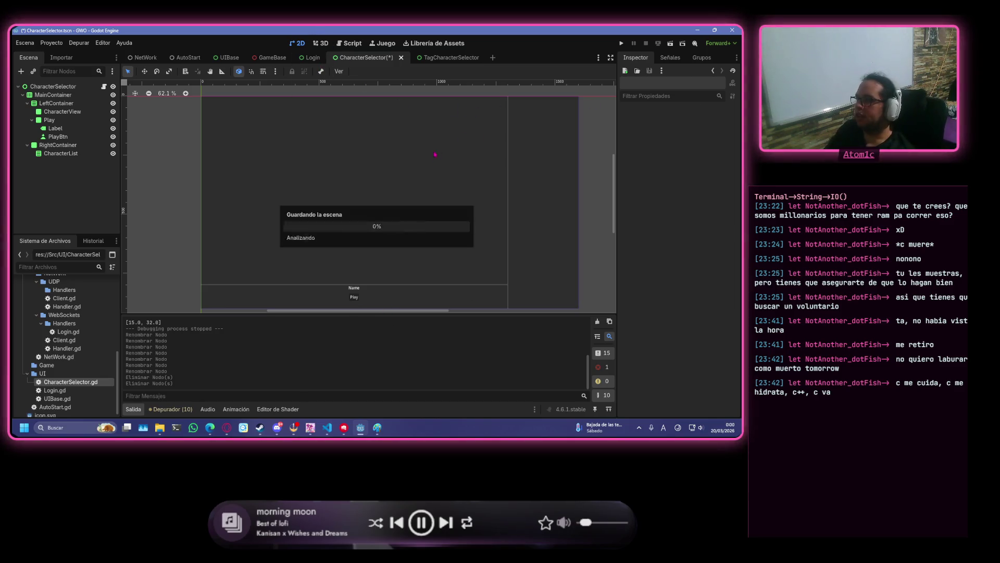
Step: Open CharacterSelector.gd from the CharacterSelector node's script icon
{"action": "left_click", "coordinate": [407, 57]}
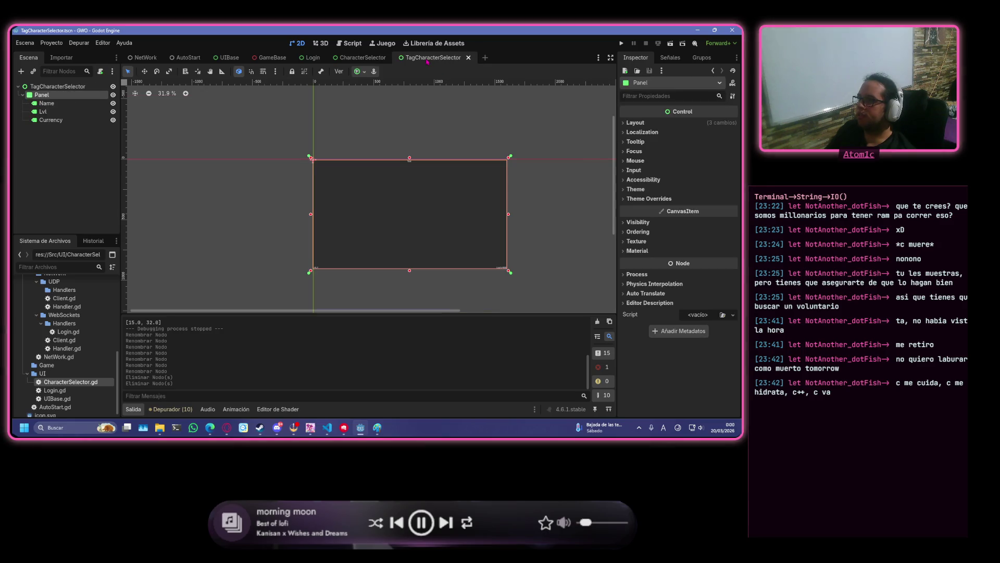
{"action": "left_click", "coordinate": [360, 57]}
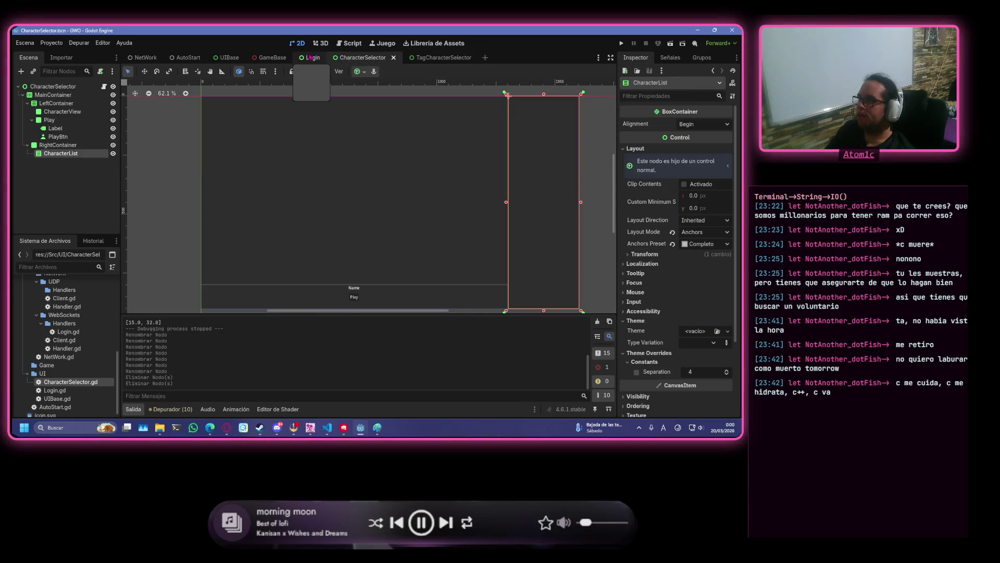
{"action": "left_click", "coordinate": [104, 87]}
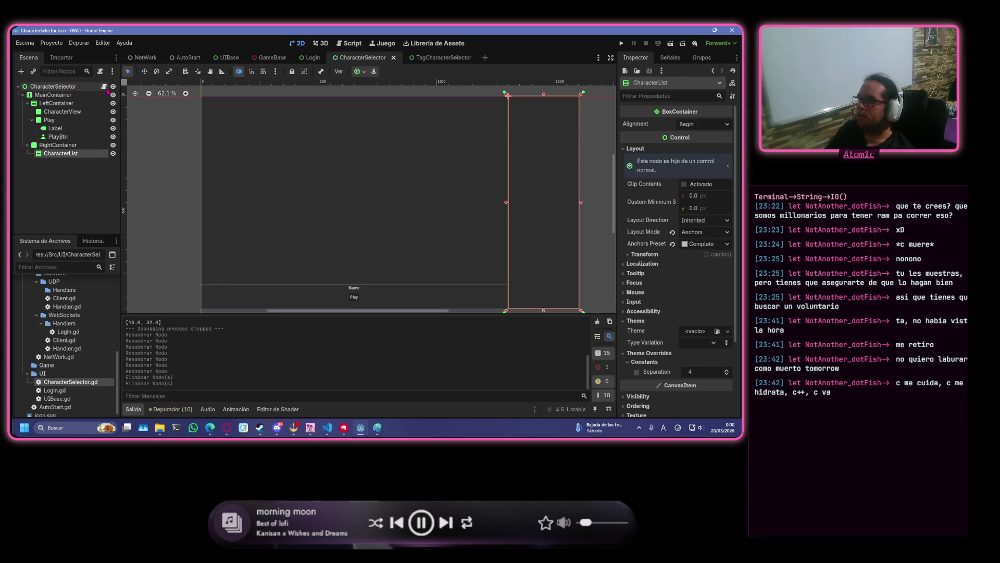
{"action": "left_click", "coordinate": [469, 179]}
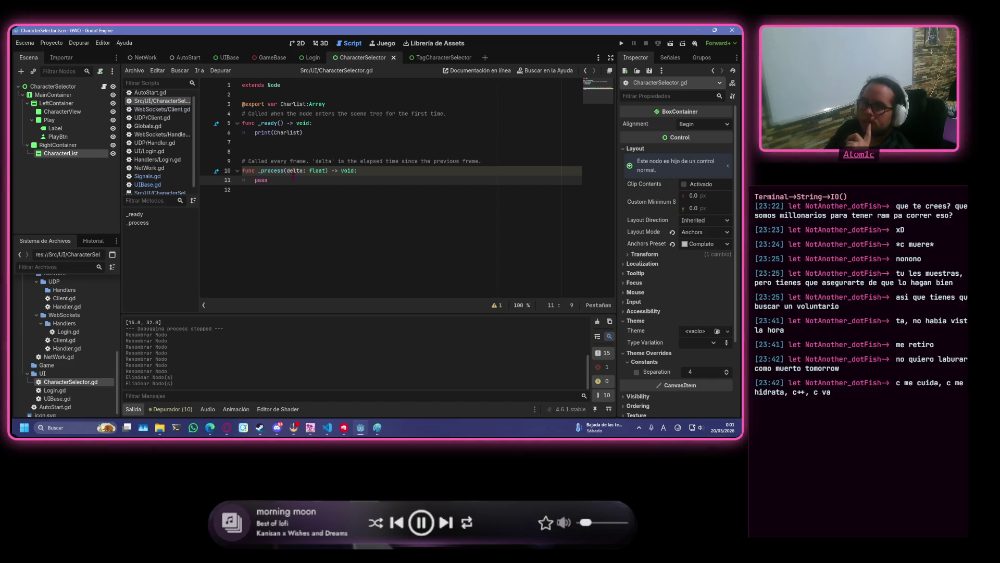
Step: Delete the unused _process function and leave blank lines for new code
{"action": "left_click_drag", "start_coordinate": [293, 177], "coordinate": [249, 171]}
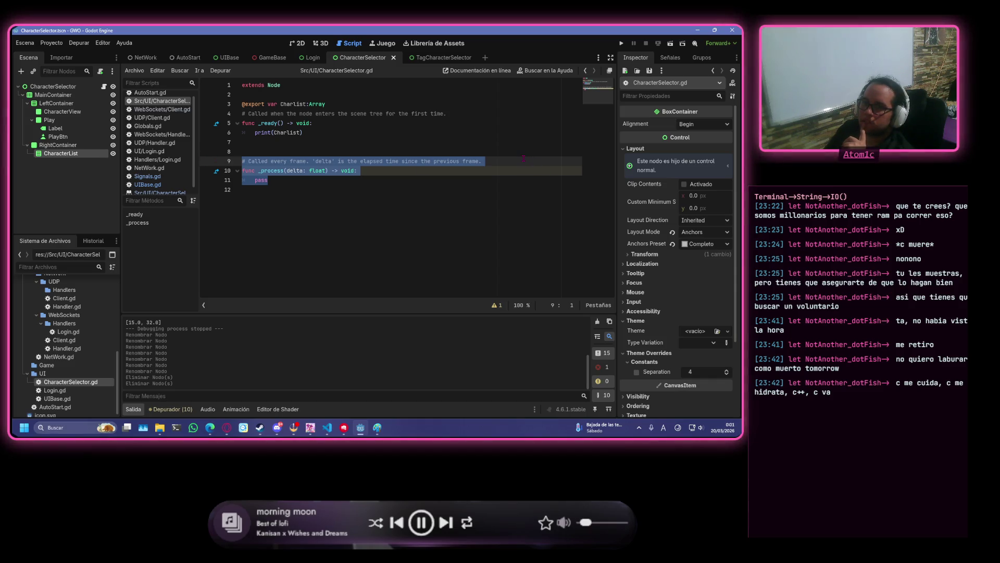
{"action": "mouse_move", "coordinate": [276, 133]}
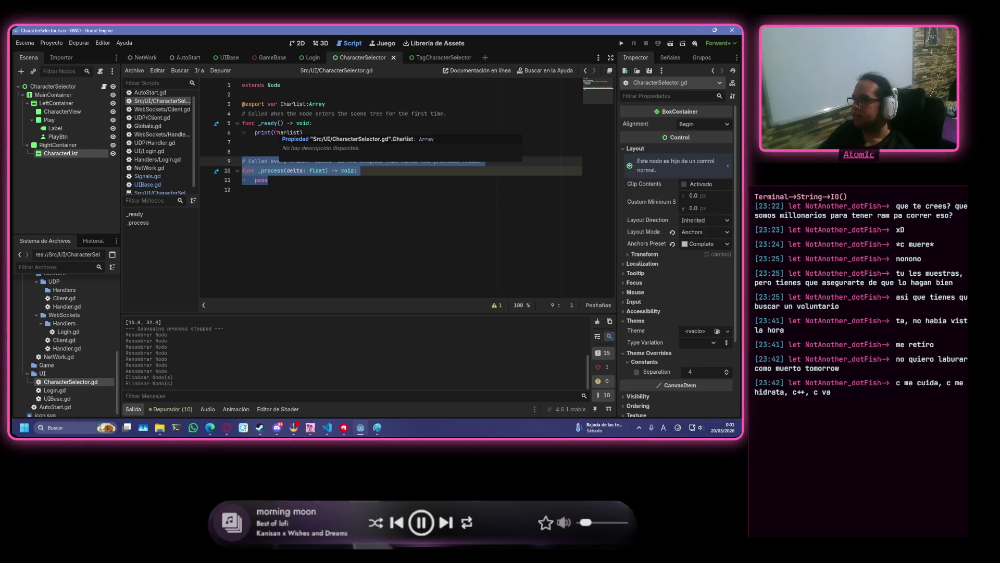
{"action": "key", "text": "BackSpace"}
{"action": "key", "text": "BackSpace"}
{"action": "key", "text": "BackSpace"}
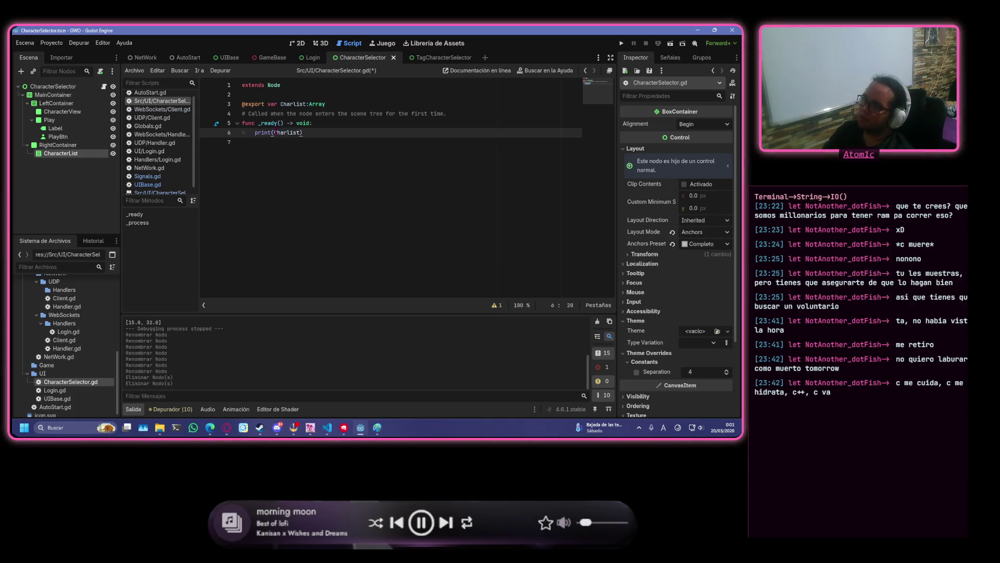
{"action": "key", "text": "Up"}
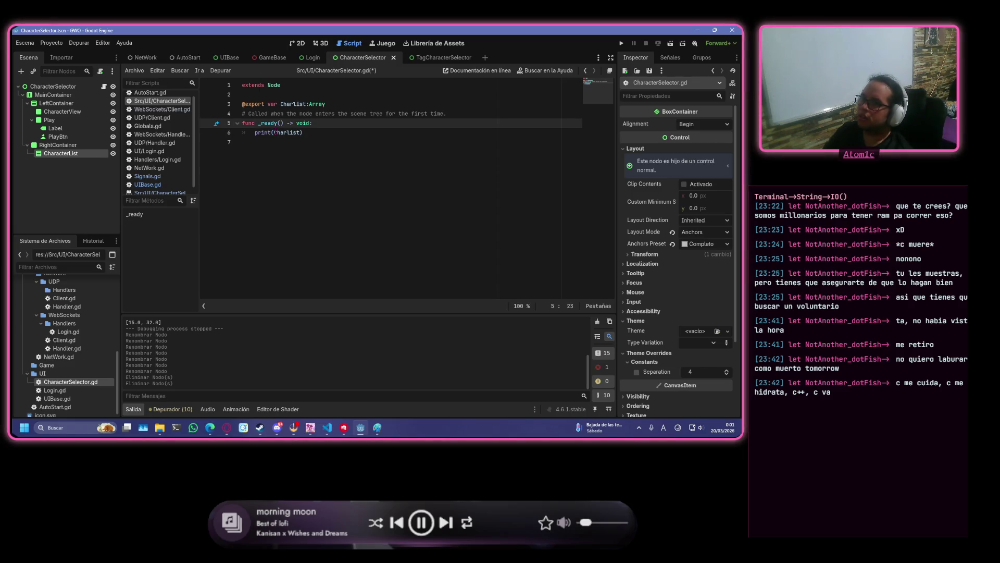
{"action": "key", "text": "Return"}
{"action": "key", "text": "Down"}
{"action": "key", "text": "Down"}
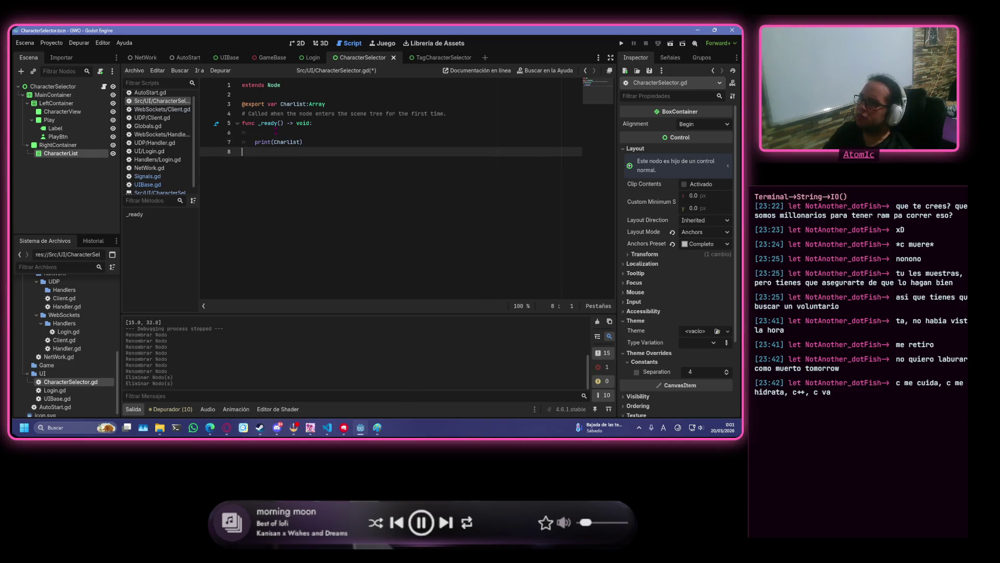
Step: Add a ChargeCharacterList function stub with a pass body and a parameter
{"action": "type", "text": "func Cha"}
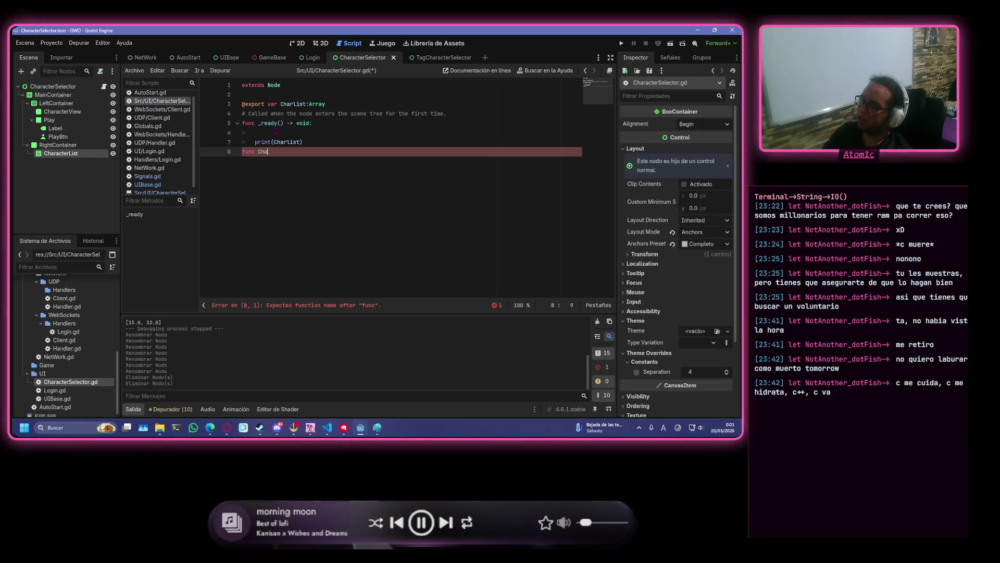
{"action": "type", "text": "Ch"}
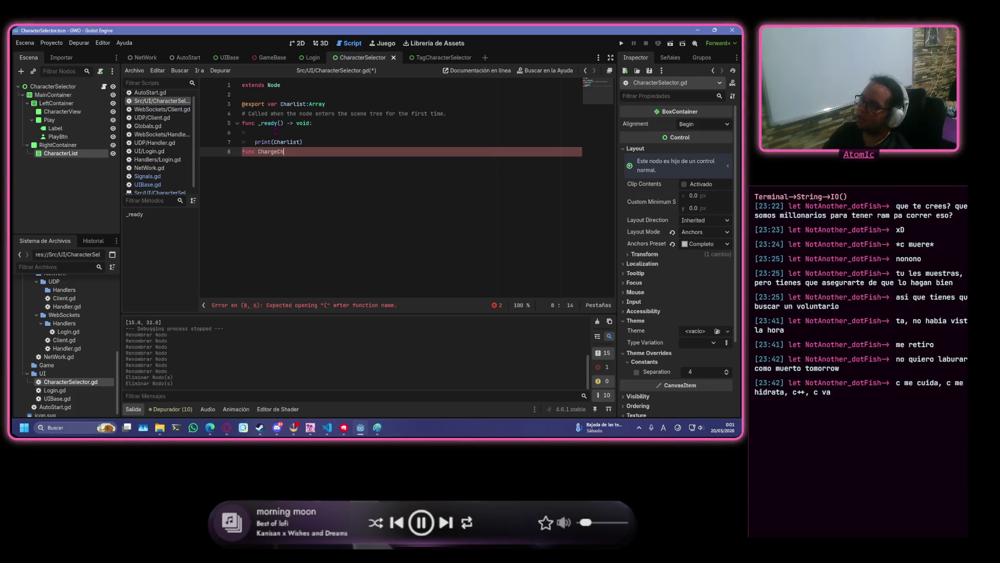
{"action": "key", "text": "BackSpace"}
{"action": "key", "text": "BackSpace"}
{"action": "type", "text": "arac"}
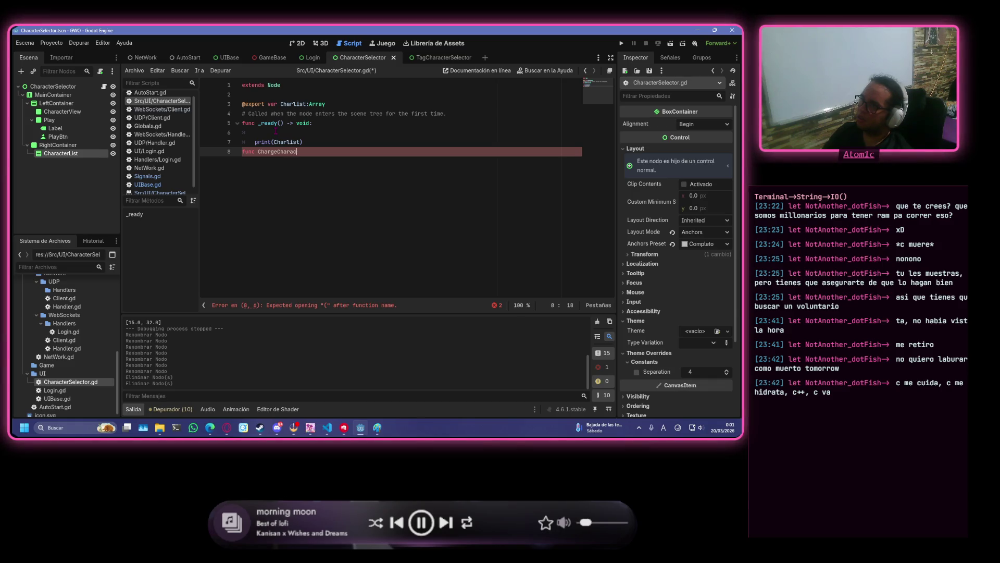
{"action": "type", "text": "List"}
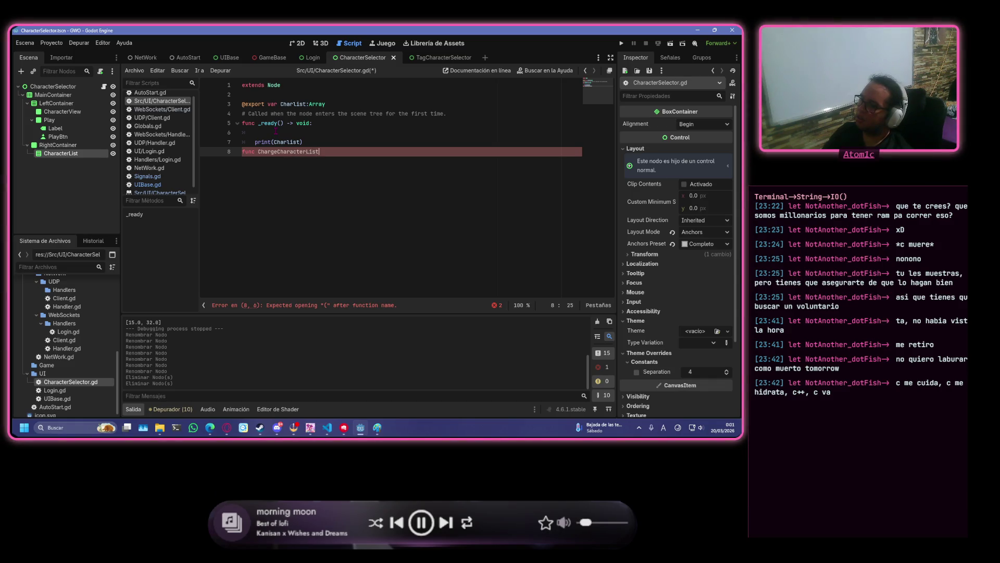
{"action": "type", "text": ")"}
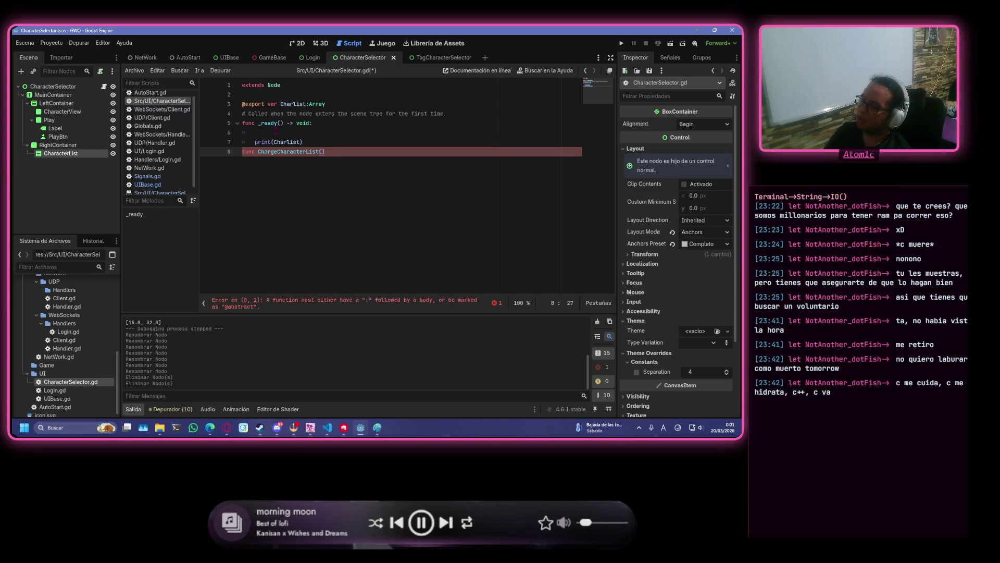
{"action": "key", "text": "Return"}
{"action": "type", "text": "pass"}
{"action": "key", "text": "Up"}
{"action": "key", "text": "Up"}
{"action": "key", "text": "Up"}
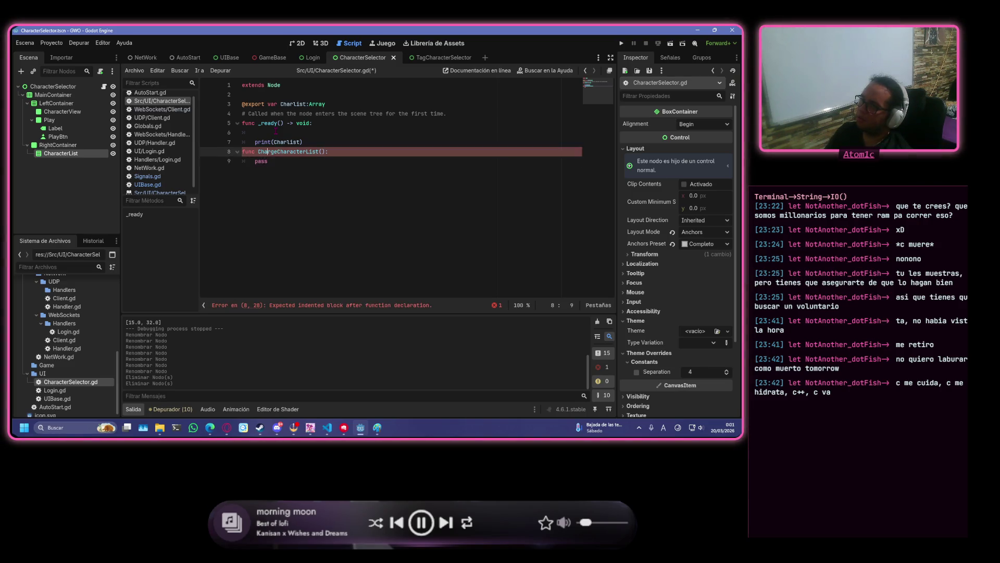
{"action": "left_click", "coordinate": [272, 151]}
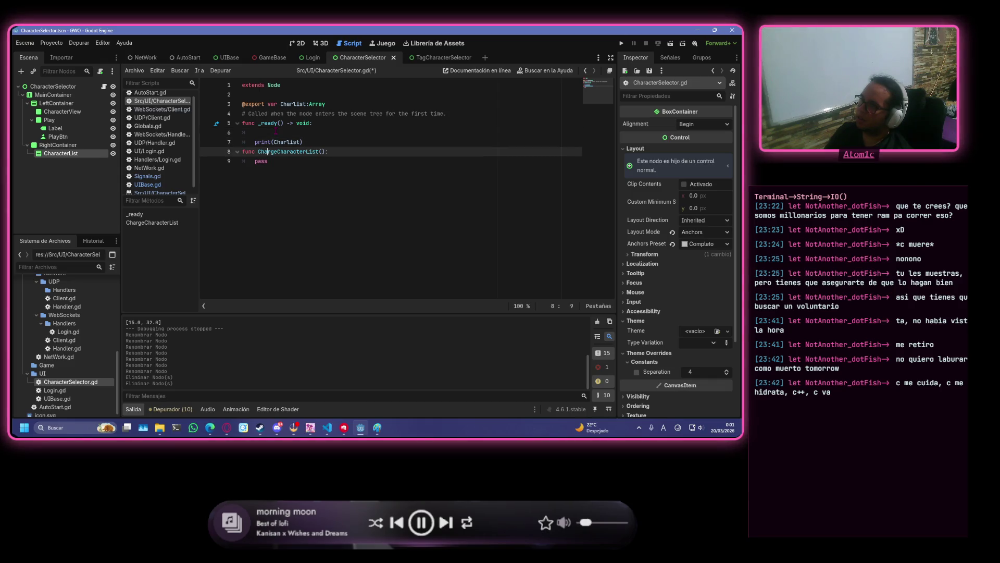
{"action": "key", "text": "End"}
{"action": "key", "text": "Left"}
{"action": "key", "text": "Left"}
{"action": "type", "text": "c"}
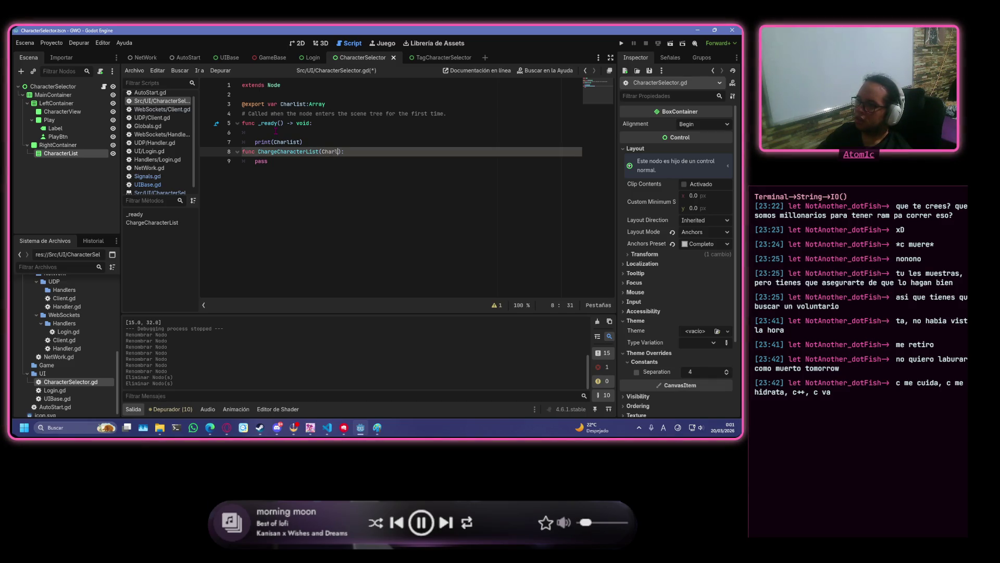
Step: Call ChargeCharacterList(Charlist) at the start of _ready and save the script
{"action": "key", "text": "Up"}
{"action": "key", "text": "Up"}
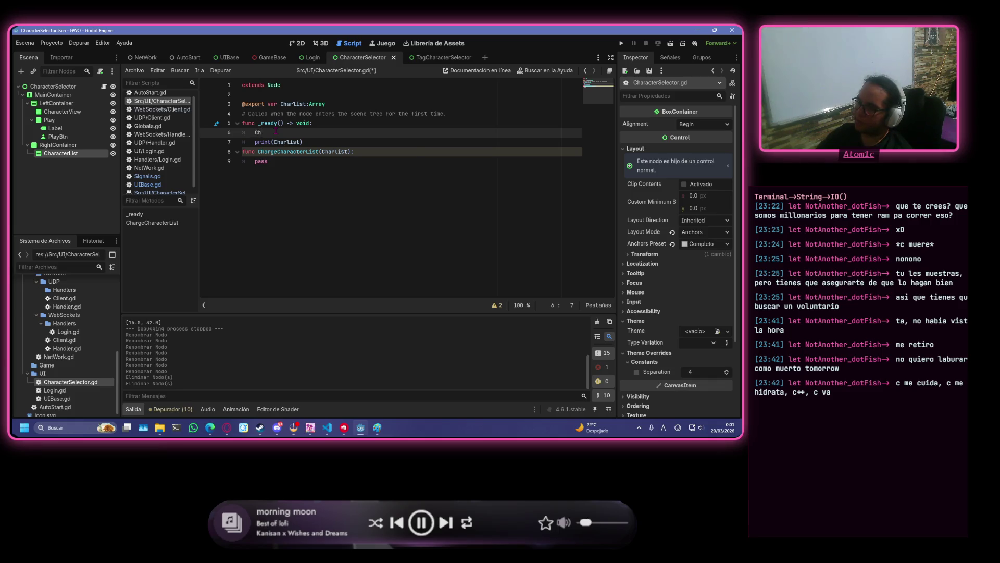
{"action": "key", "text": "Return"}
{"action": "type", "text": "CharacterList(Ch"}
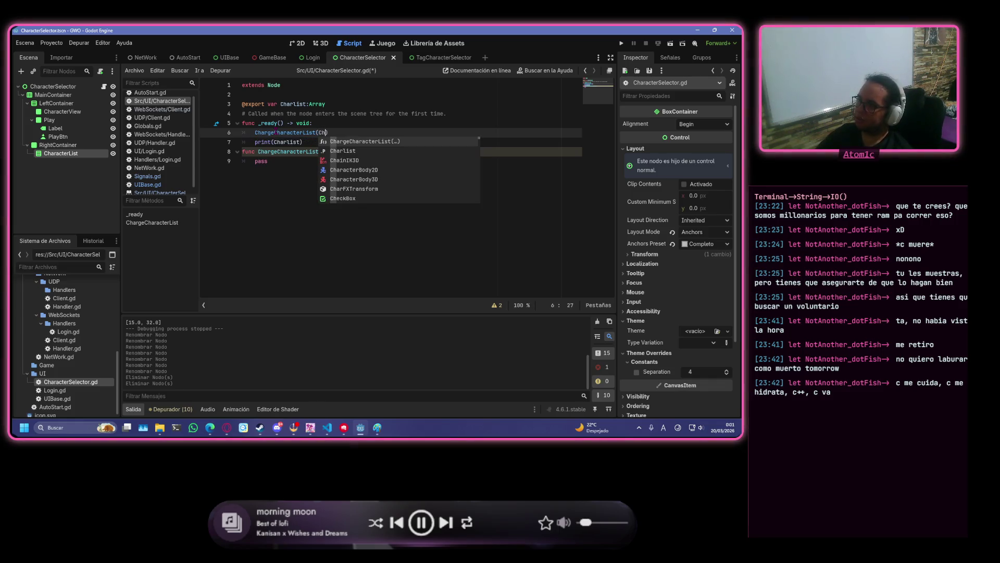
{"action": "key", "text": "Down"}
{"action": "key", "text": "Return"}
{"action": "key", "text": "ctrl+s"}
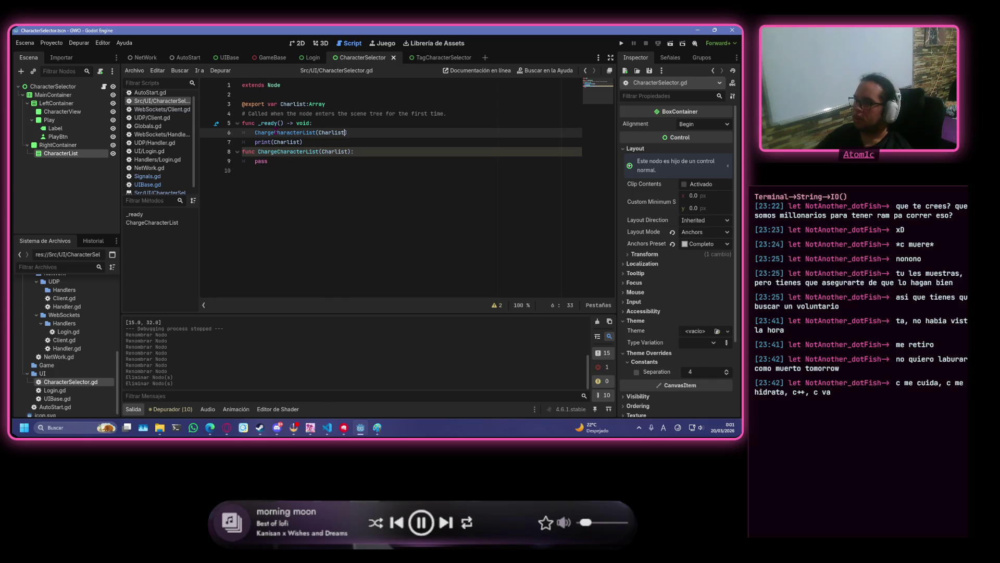
Step: Rename the ChargeCharacterList parameter to Chars and save the script
{"action": "left_click", "coordinate": [420, 134]}
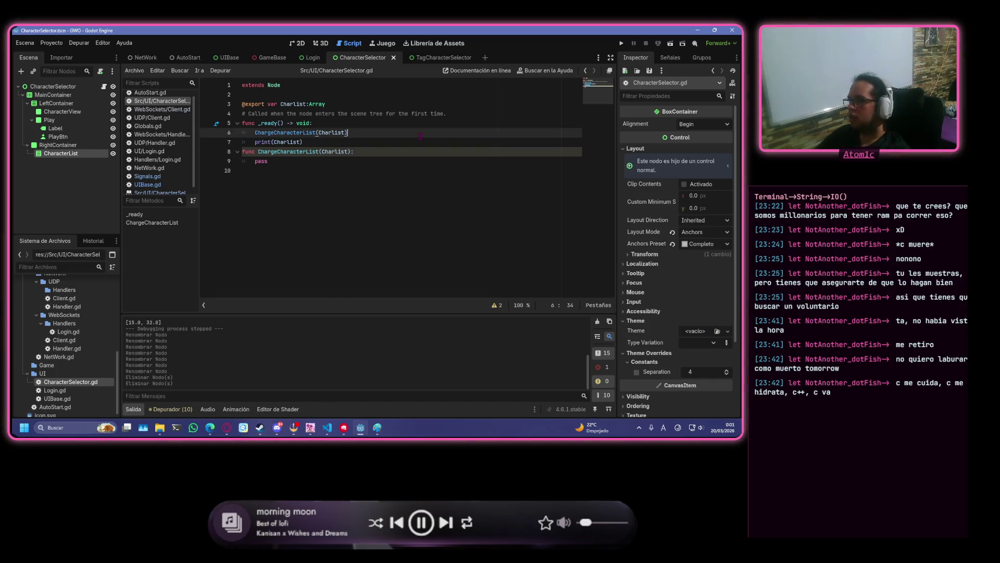
{"action": "key", "text": "Down"}
{"action": "key", "text": "Return"}
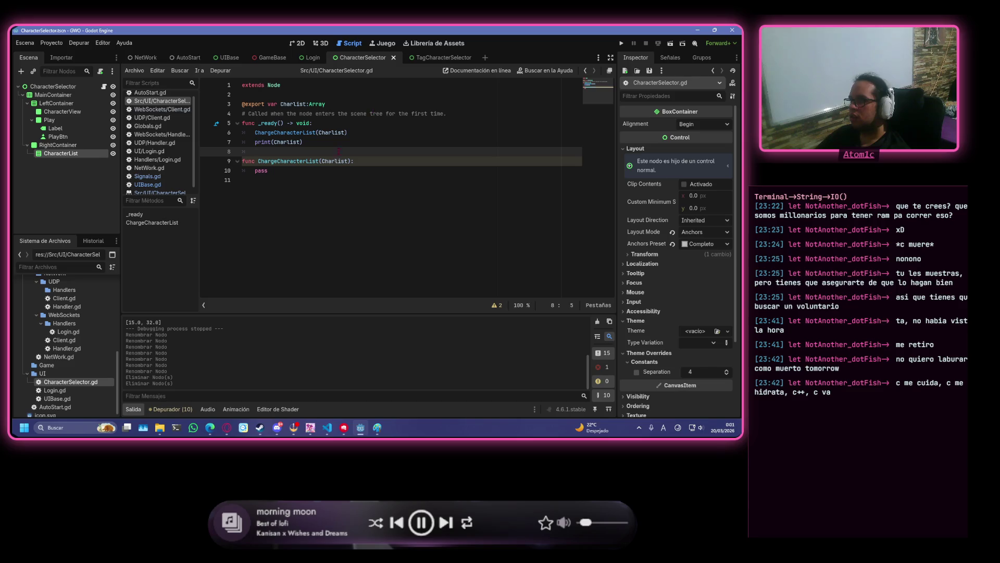
{"action": "left_click", "coordinate": [368, 164]}
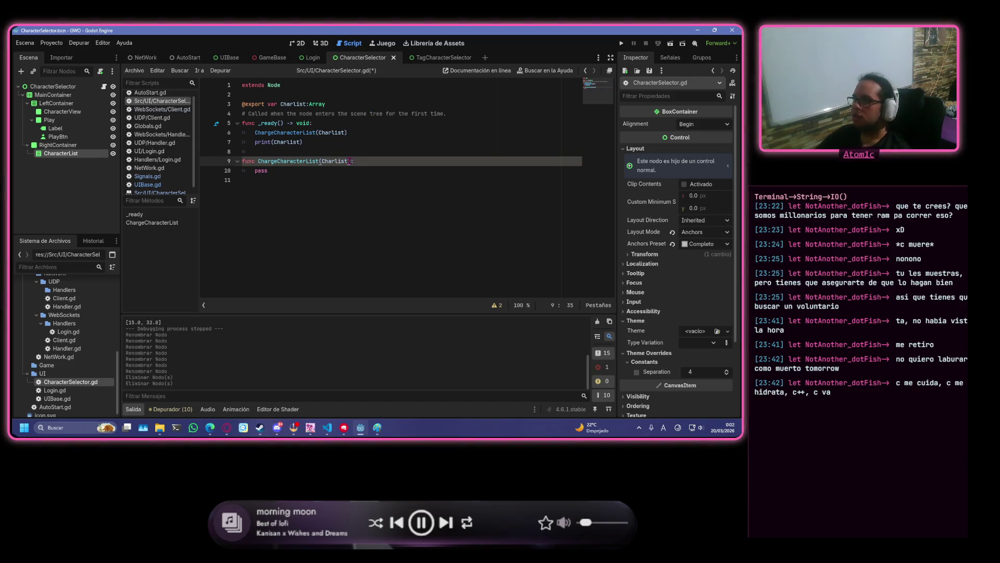
{"action": "left_click_drag", "start_coordinate": [347, 161], "coordinate": [335, 161]}
{"action": "type", "text": "s"}
{"action": "key", "text": "End"}
{"action": "key", "text": "ctrl+s"}
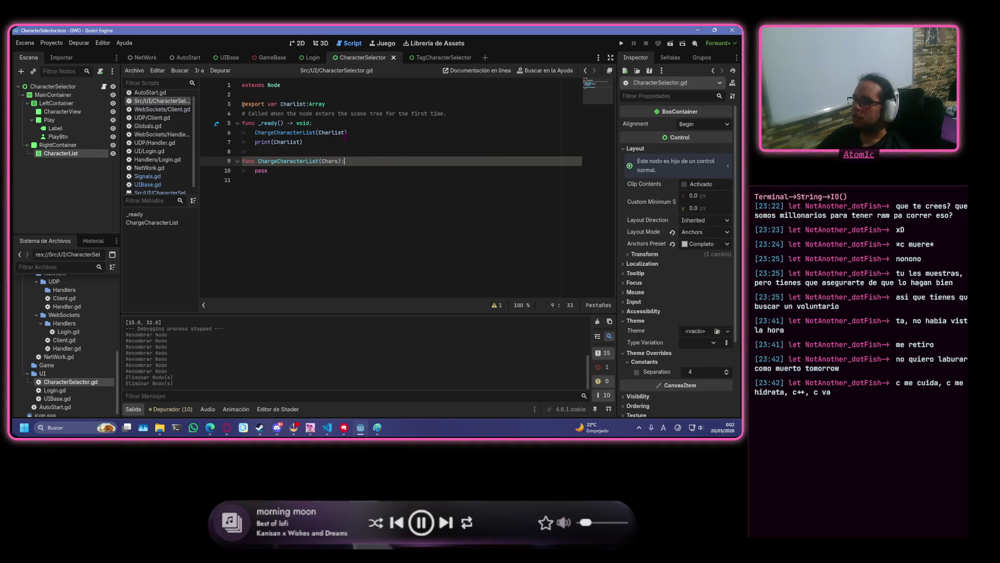
{"action": "left_click", "coordinate": [271, 171]}
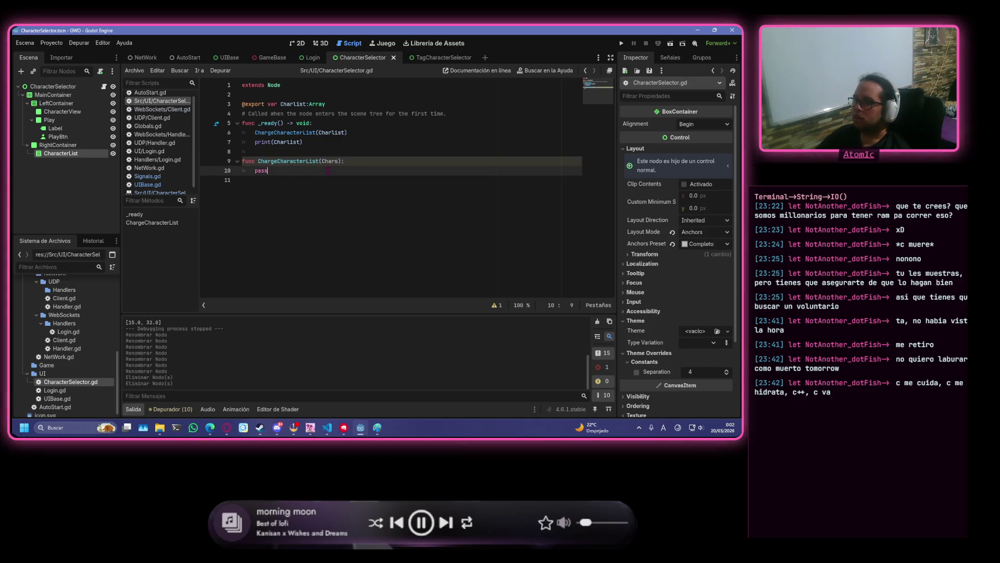
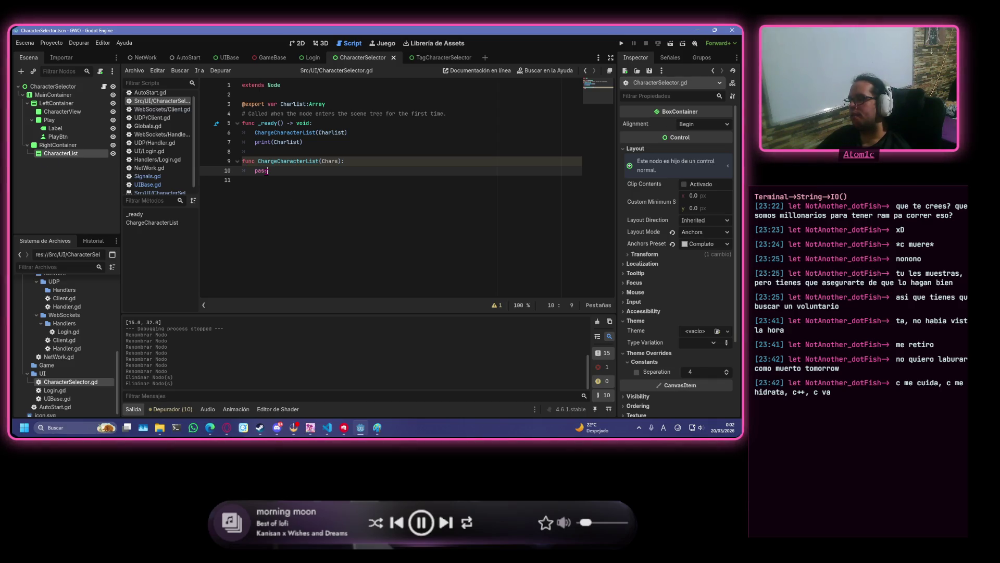
Step: Replace the placeholder pass with the loop header 'for Char in Chars:'
{"action": "key", "text": "shift+Home"}
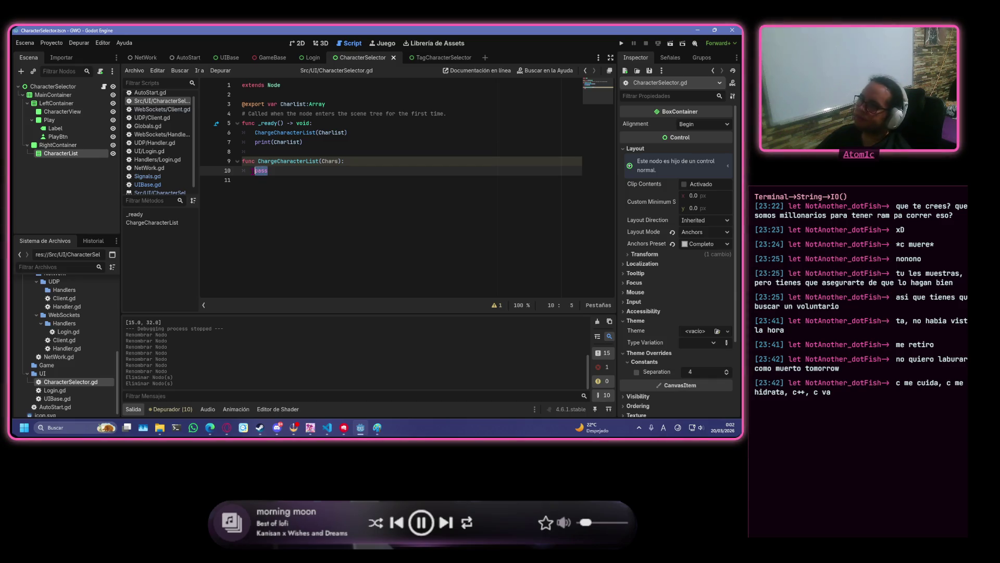
{"action": "type", "text": "for ch"}
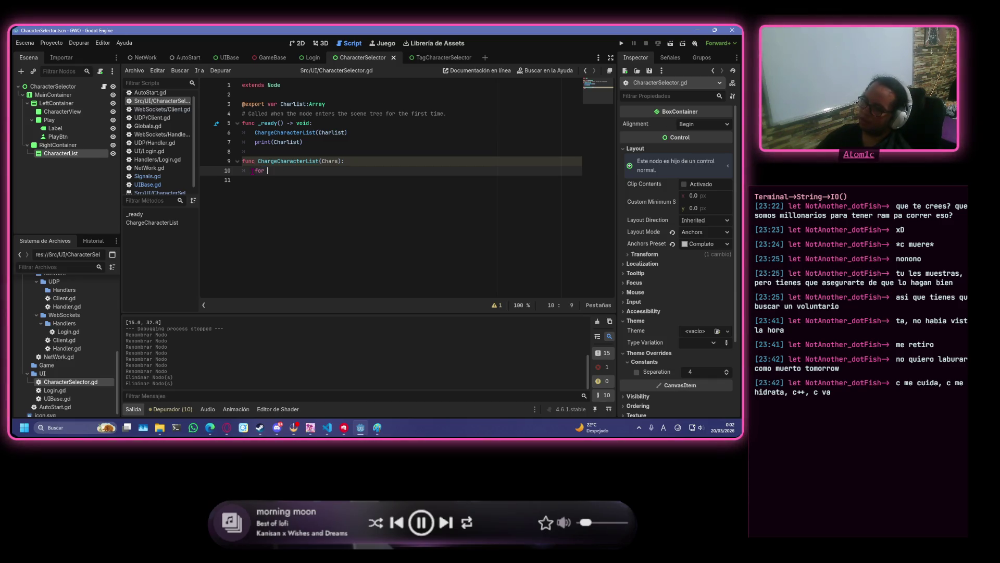
{"action": "type", "text": "ar un"}
{"action": "key", "text": "BackSpace"}
{"action": "key", "text": "BackSpace"}
{"action": "type", "text": "in Ch"}
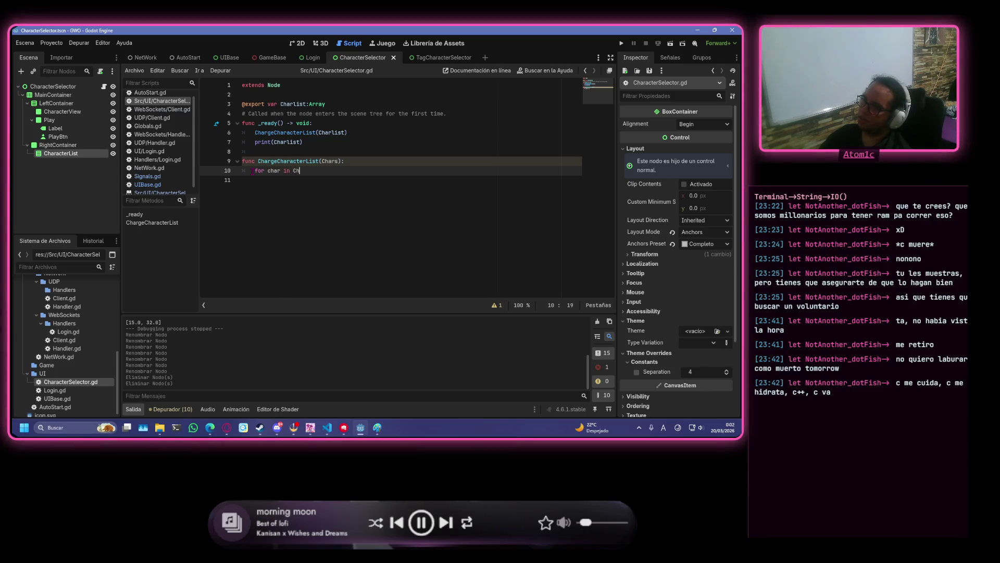
{"action": "type", "text": "a"}
{"action": "key", "text": "Return"}
{"action": "key", "text": "Left"}
{"action": "key", "text": "Left"}
{"action": "key", "text": "Left"}
{"action": "key", "text": "BackSpace"}
{"action": "type", "text": "C"}
{"action": "key", "text": "Right"}
{"action": "key", "text": "Right"}
{"action": "key", "text": "Right"}
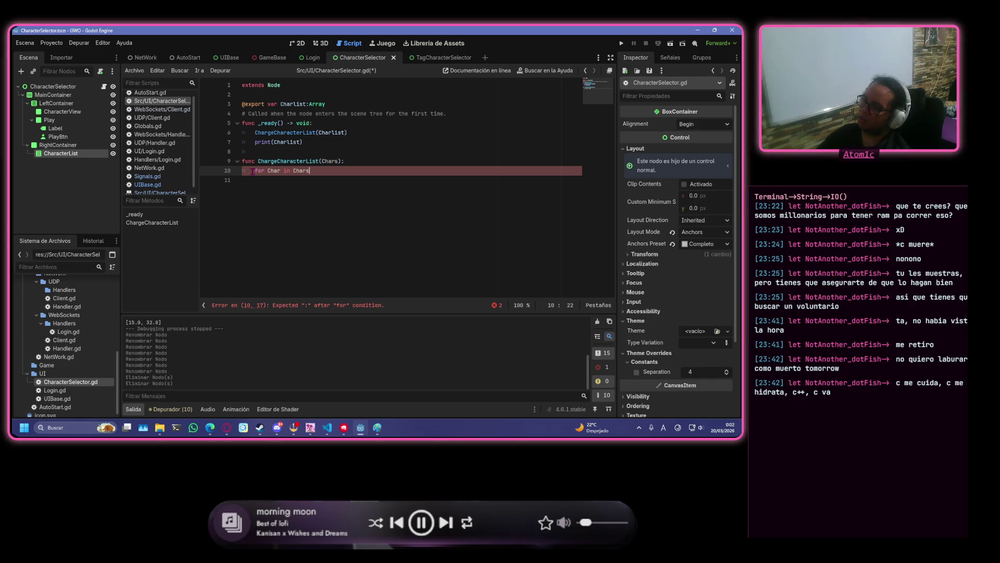
{"action": "type", "text": ":"}
{"action": "key", "text": "Return"}
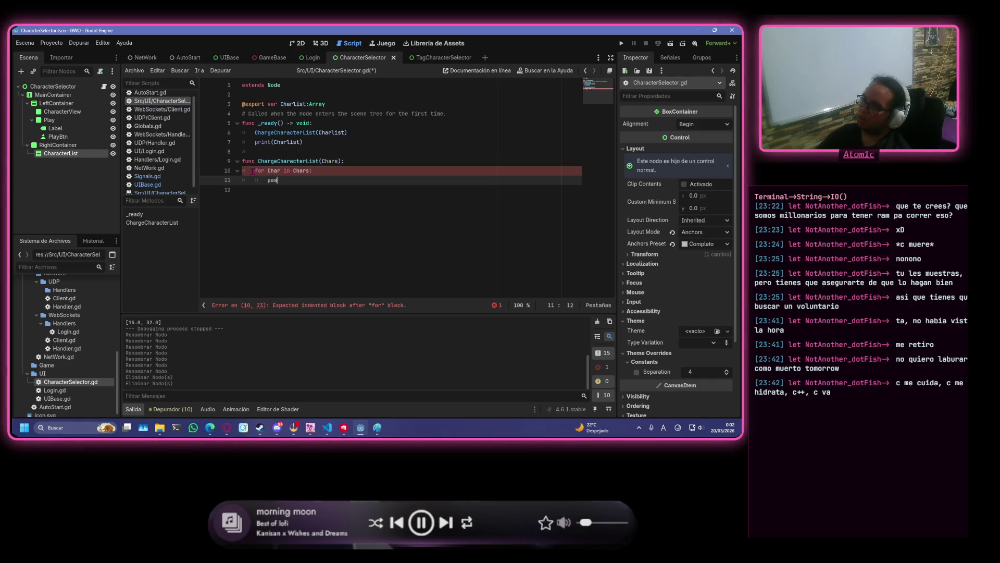
Step: Move pass into the loop body below an empty line, and save the script
{"action": "key", "text": "ctrl+s"}
{"action": "key", "text": "Left"}
{"action": "key", "text": "Left"}
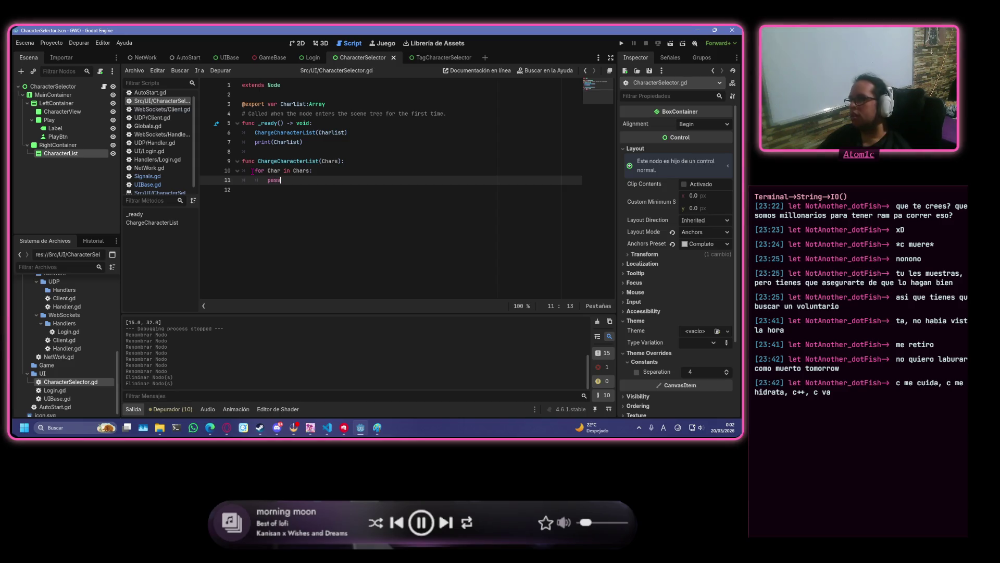
{"action": "key", "text": "Left"}
{"action": "key", "text": "Left"}
{"action": "key", "text": "Return"}
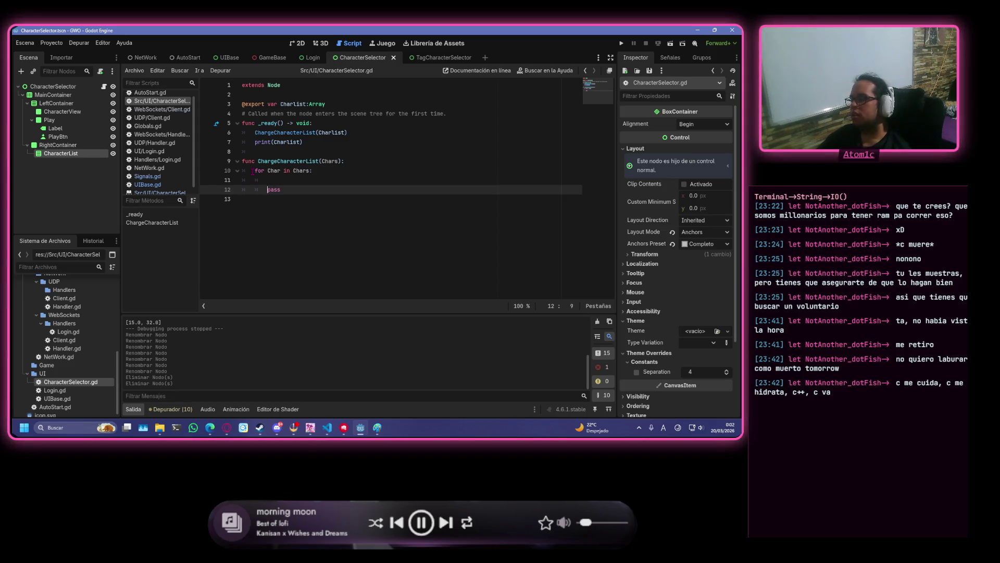
{"action": "key", "text": "Up"}
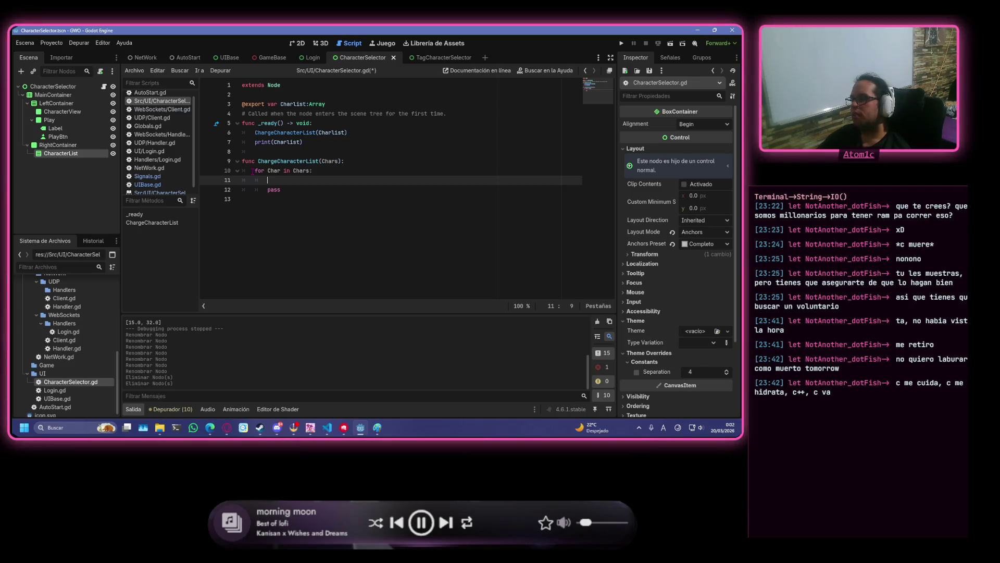
{"action": "key", "text": "ctrl+s"}
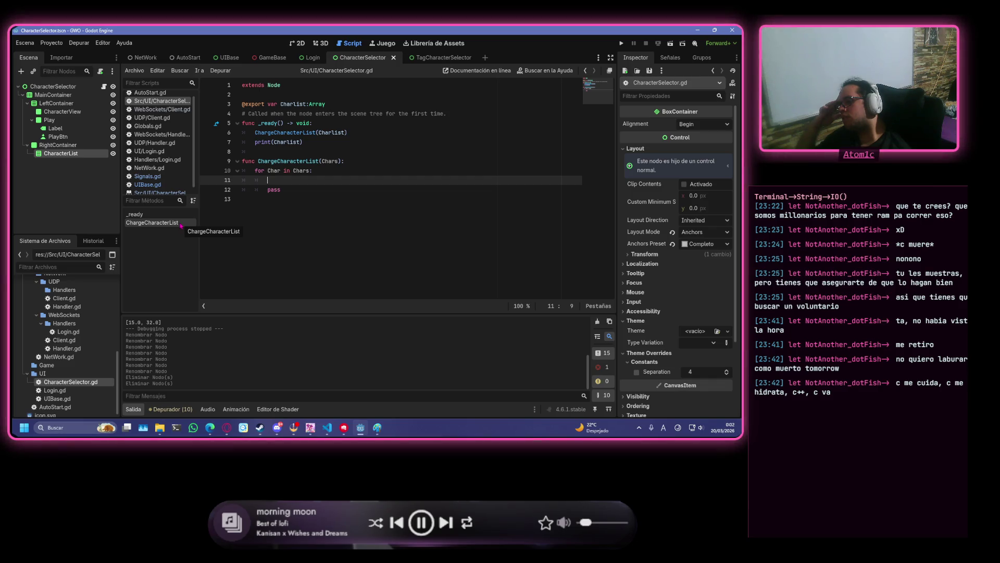
Step: Insert add_child() in the loop and add a blank line after the Charlist export
{"action": "type", "text": "ad"}
{"action": "key", "text": "Return"}
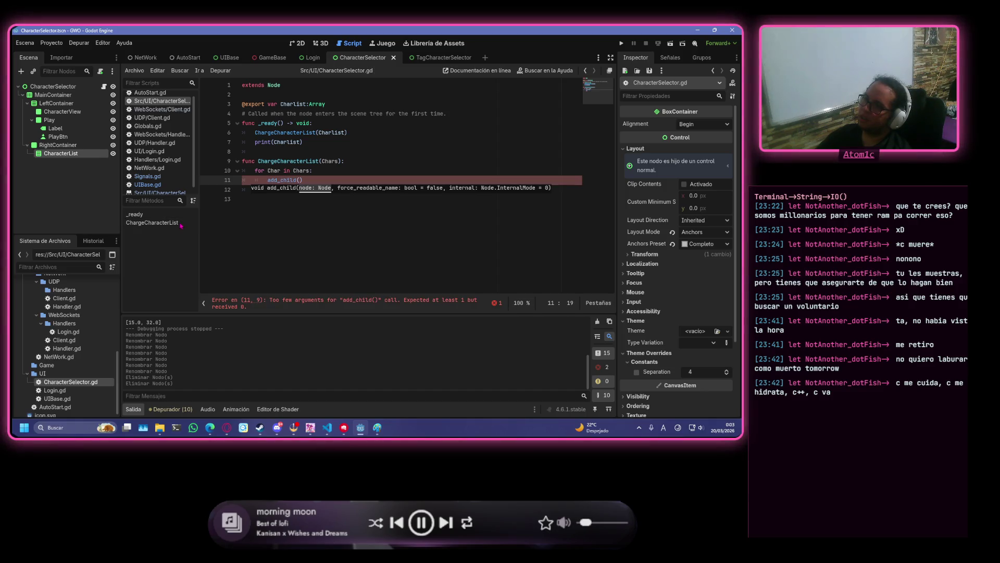
{"action": "key", "text": "Up"}
{"action": "key", "text": "Up"}
{"action": "key", "text": "Up"}
{"action": "key", "text": "Right"}
{"action": "key", "text": "Right"}
{"action": "key", "text": "Right"}
{"action": "key", "text": "Return"}
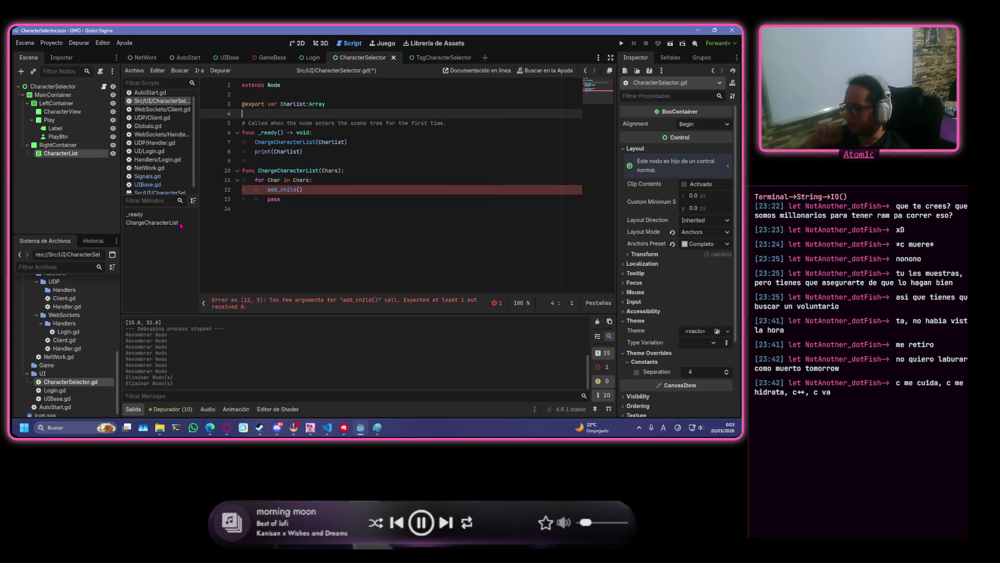
{"action": "type", "text": "@onready car"}
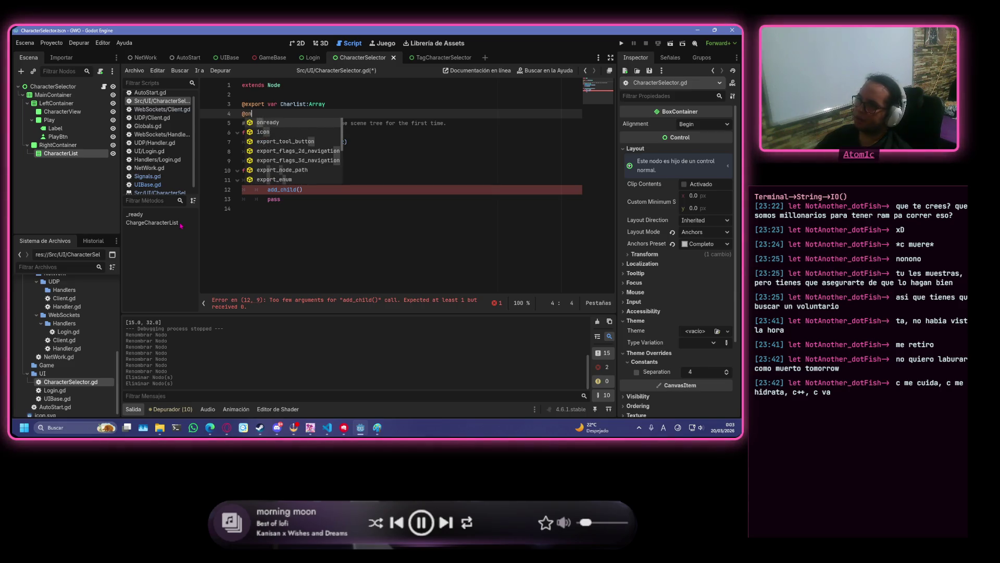
{"action": "key", "text": "BackSpace"}
{"action": "key", "text": "BackSpace"}
{"action": "key", "text": "BackSpace"}
{"action": "type", "text": "var "}
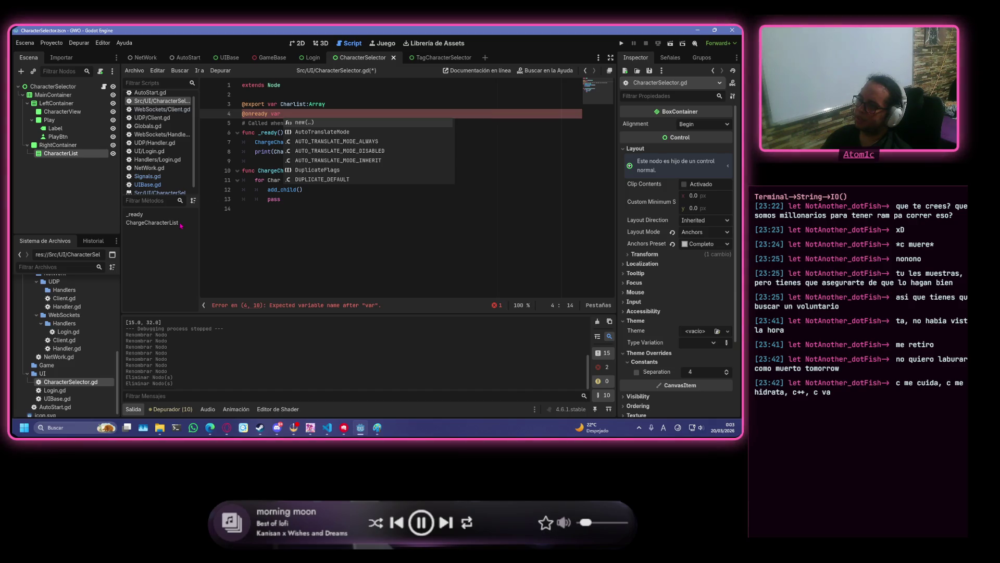
{"action": "type", "text": "Character"}
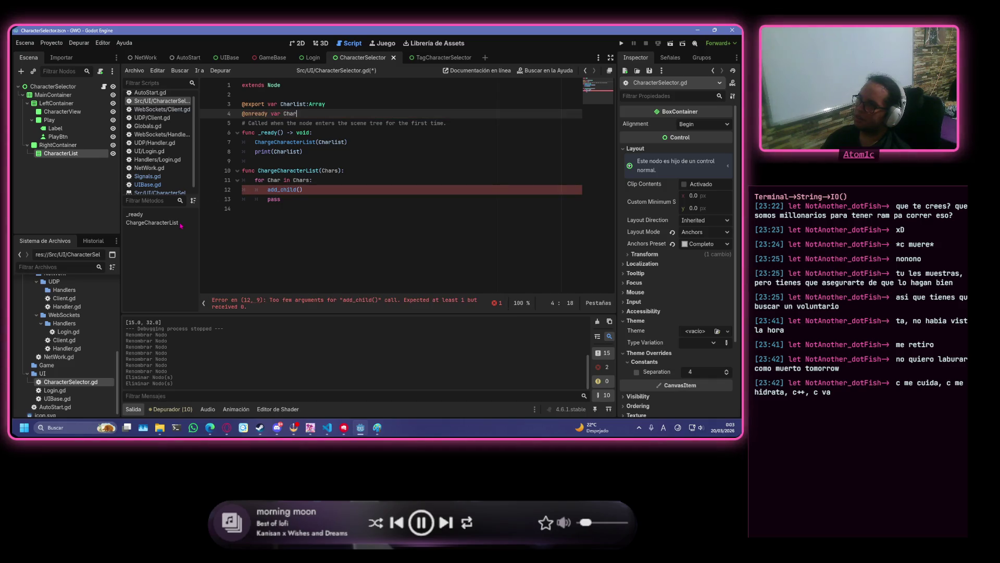
{"action": "type", "text": "Tag"}
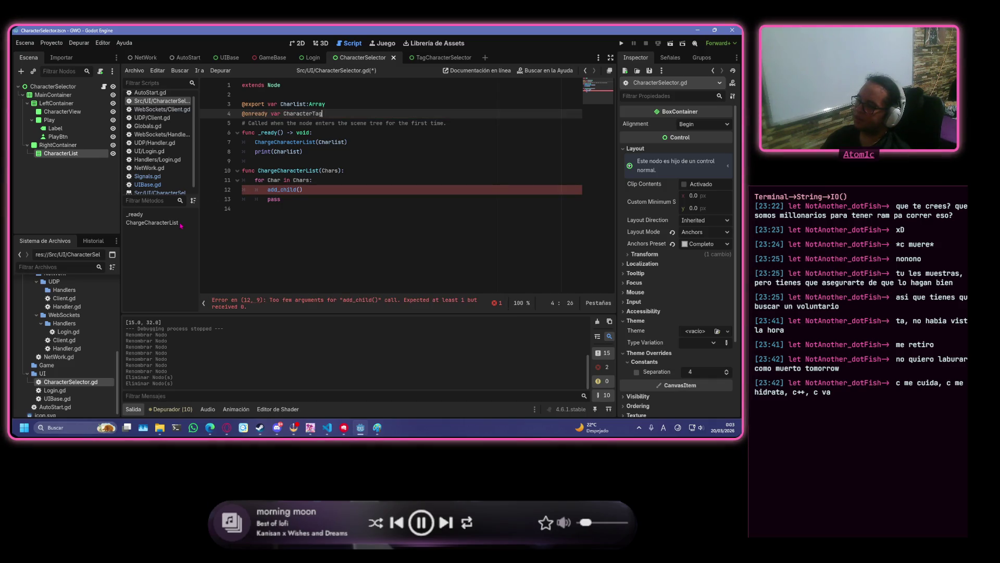
{"action": "type", "text": "=preload("}
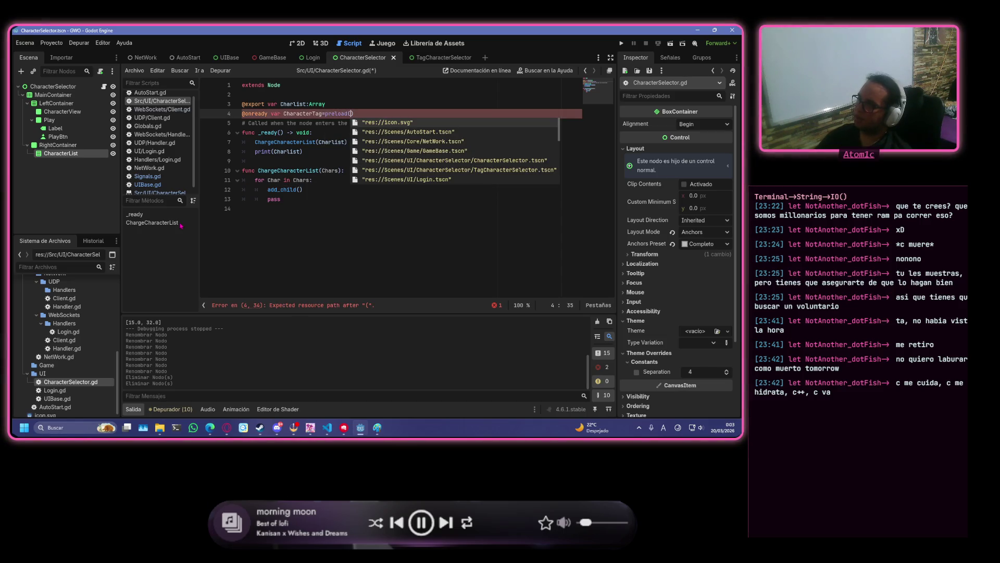
{"action": "key", "text": "Down"}
{"action": "key", "text": "Down"}
{"action": "key", "text": "Down"}
{"action": "key", "text": "Down"}
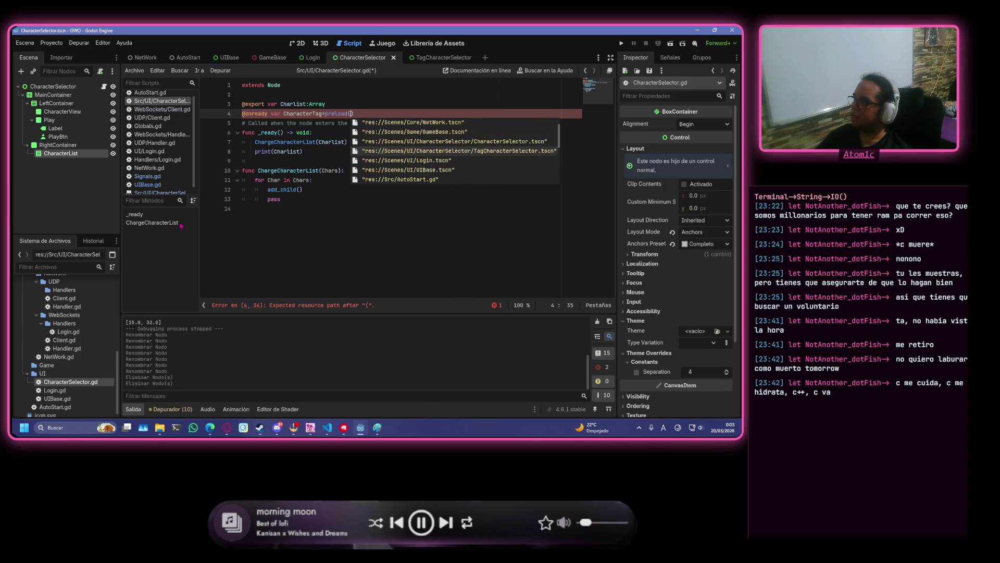
{"action": "key", "text": "Return"}
{"action": "type", "text": ")."}
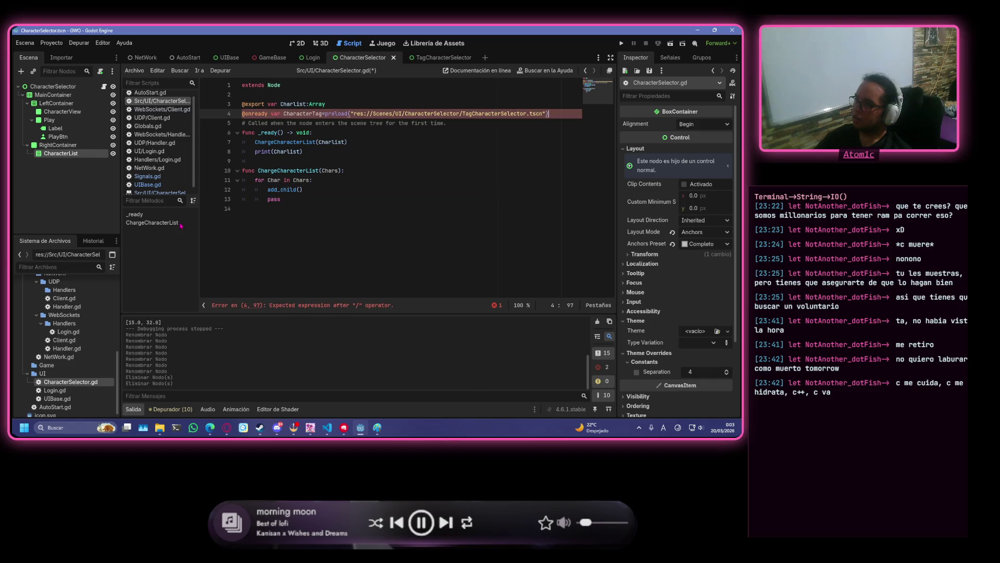
{"action": "type", "text": "inst"}
{"action": "key", "text": "Return"}
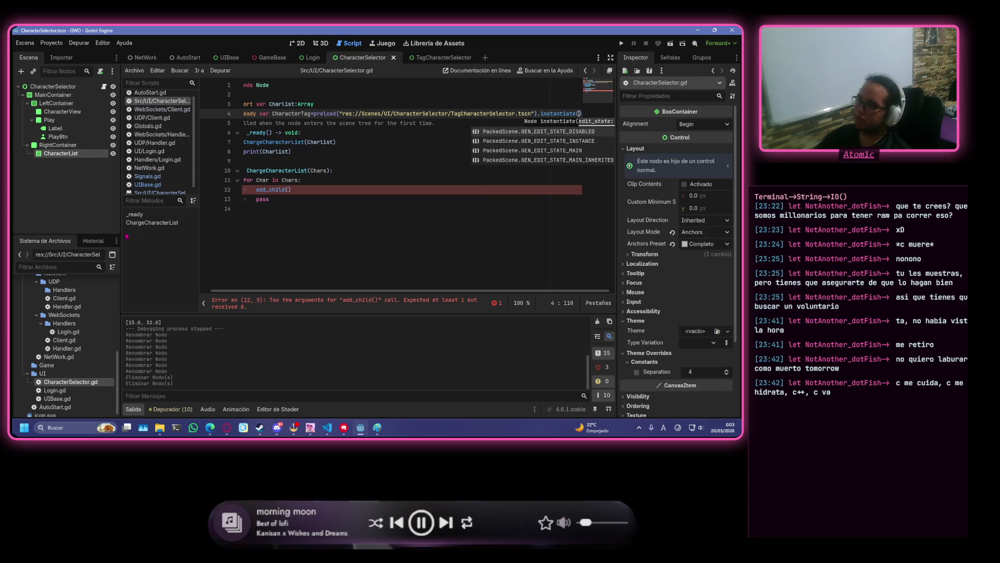
{"action": "left_click", "coordinate": [289, 189]}
Step: Pass CharacterTag as the add_child argument and save the script
{"action": "type", "text": "c"}
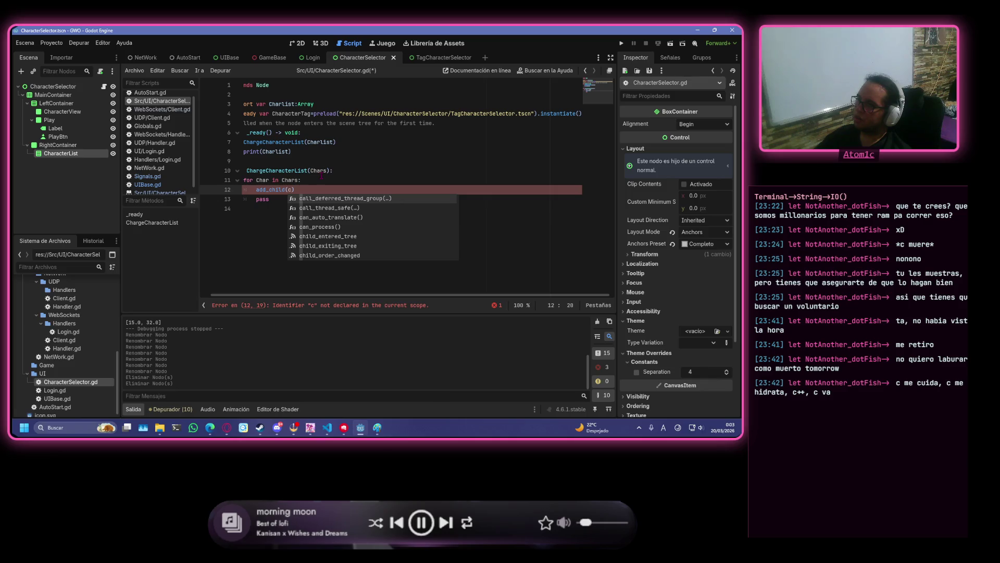
{"action": "type", "text": "h"}
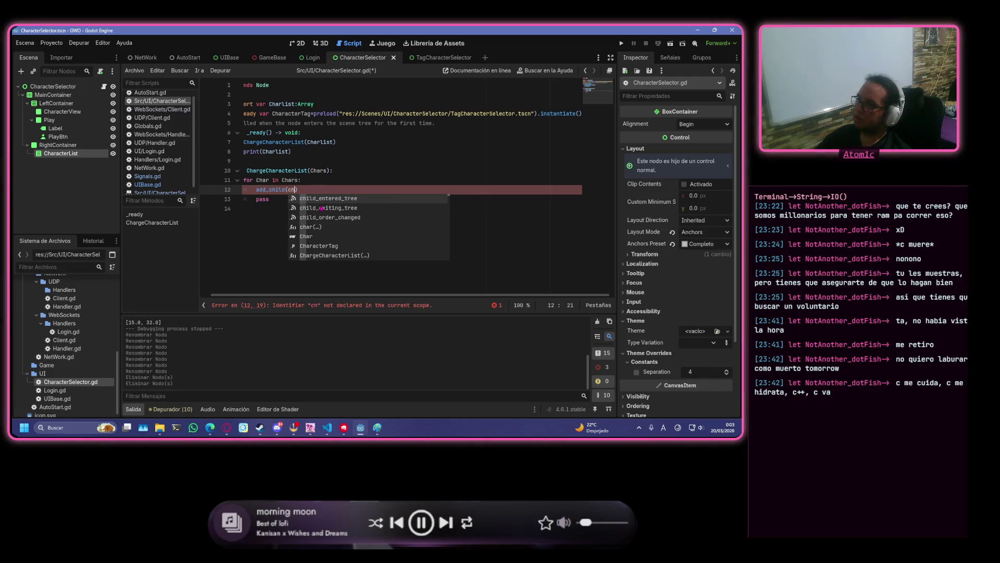
{"action": "type", "text": "r"}
{"action": "key", "text": "BackSpace"}
{"action": "key", "text": "BackSpace"}
{"action": "key", "text": "BackSpace"}
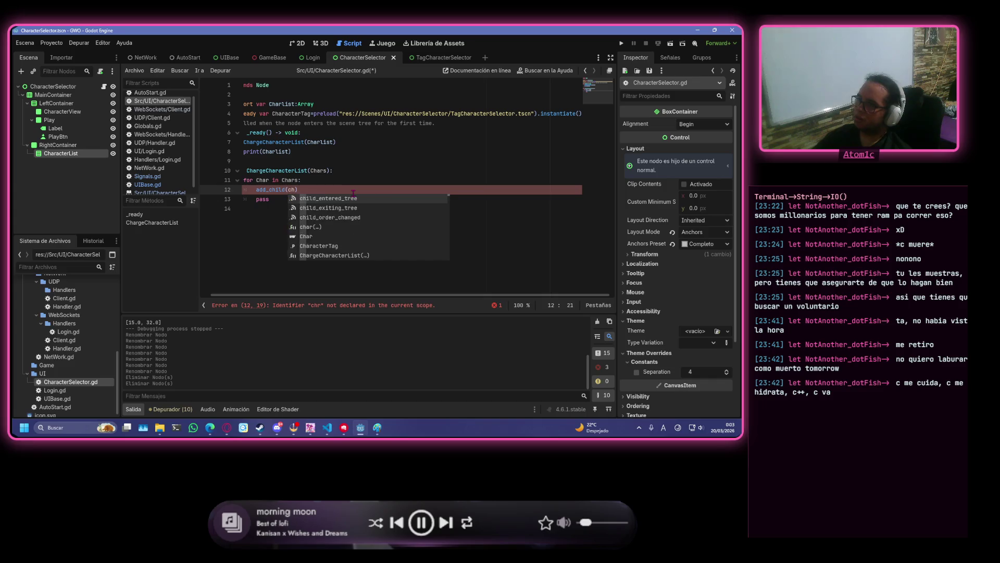
{"action": "type", "text": "C"}
{"action": "key", "text": "ctrl+s"}
{"action": "left_click", "coordinate": [355, 207]}
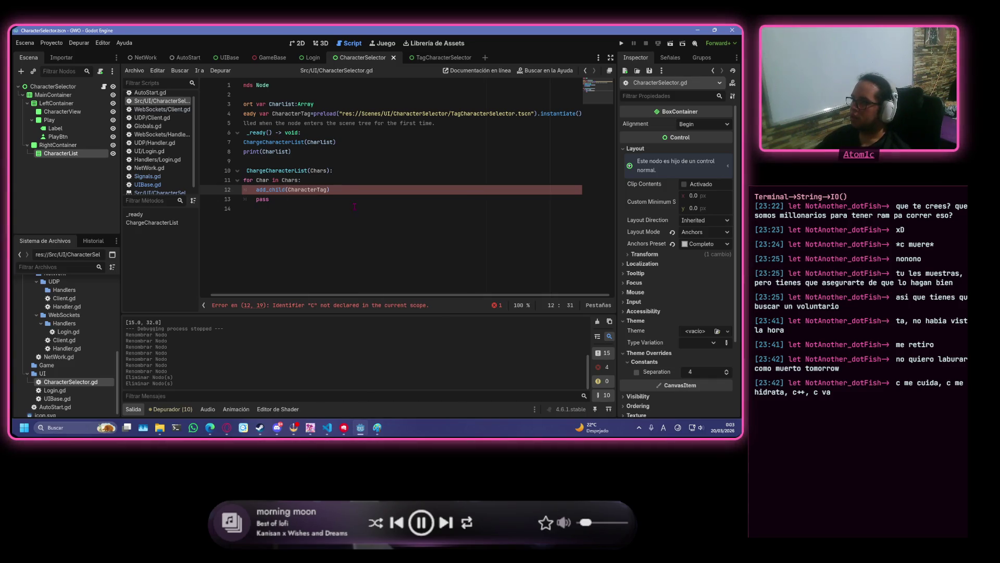
Step: Call add_child on $MainContainer/RightContainer/CharacterList instead, then save
{"action": "key", "text": "Home"}
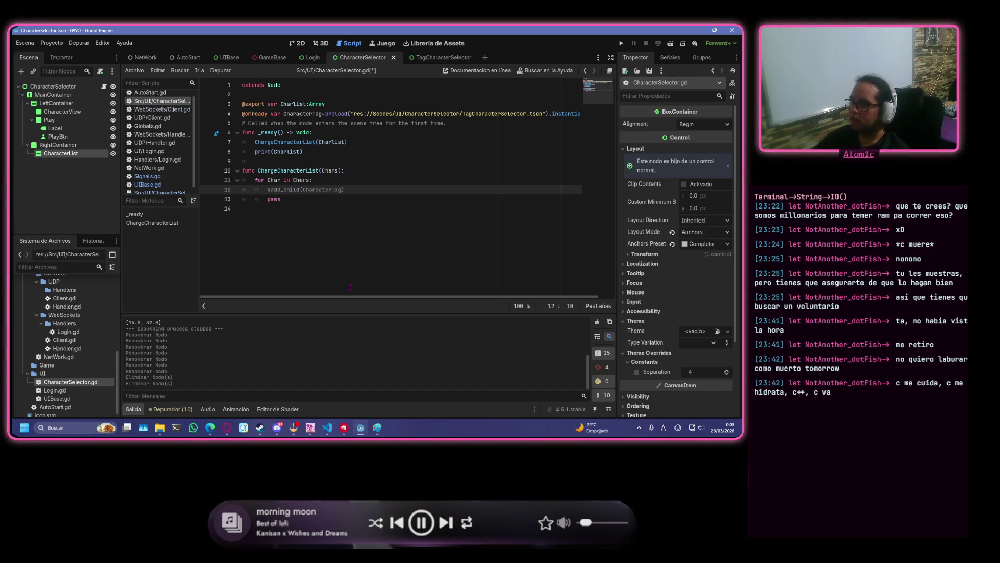
{"action": "type", "text": "$M"}
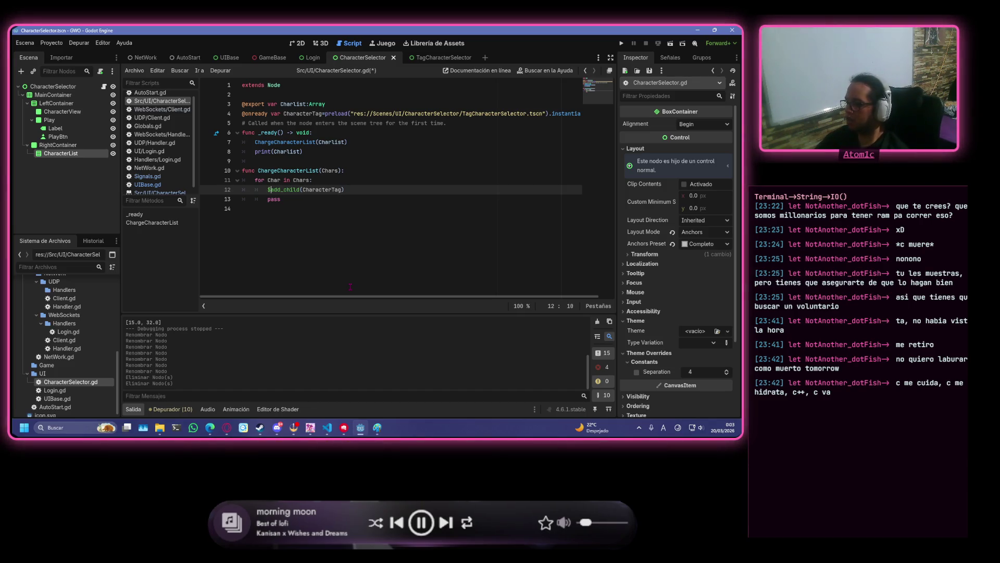
{"action": "key", "text": "Down"}
{"action": "key", "text": "Down"}
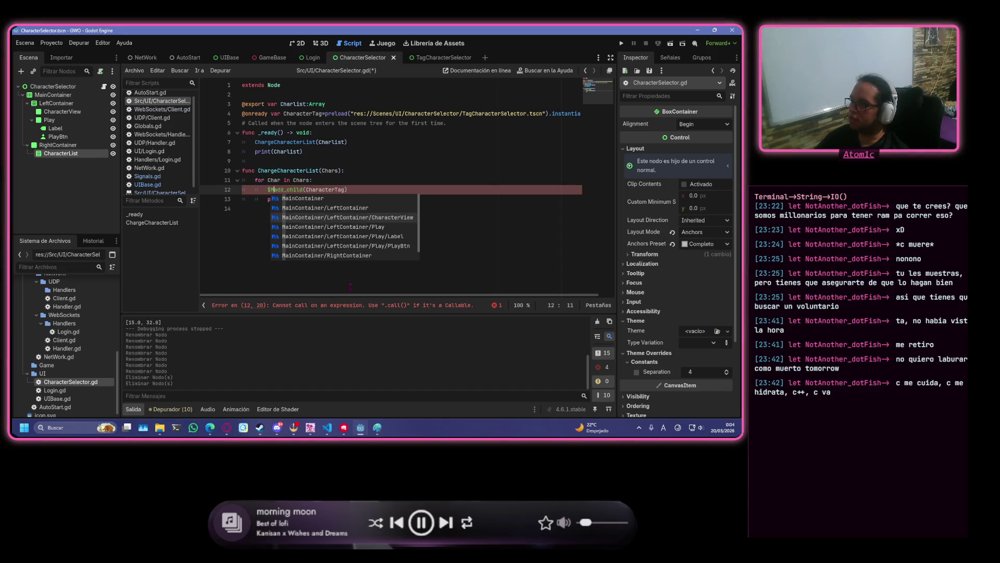
{"action": "key", "text": "Down"}
{"action": "key", "text": "Down"}
{"action": "key", "text": "Down"}
{"action": "key", "text": "Tab"}
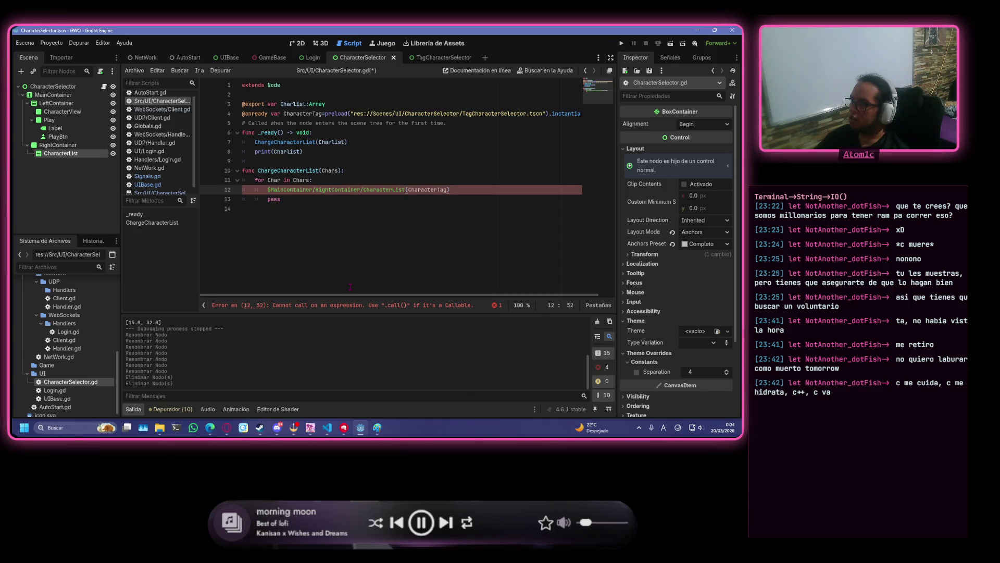
{"action": "type", "text": ".add"}
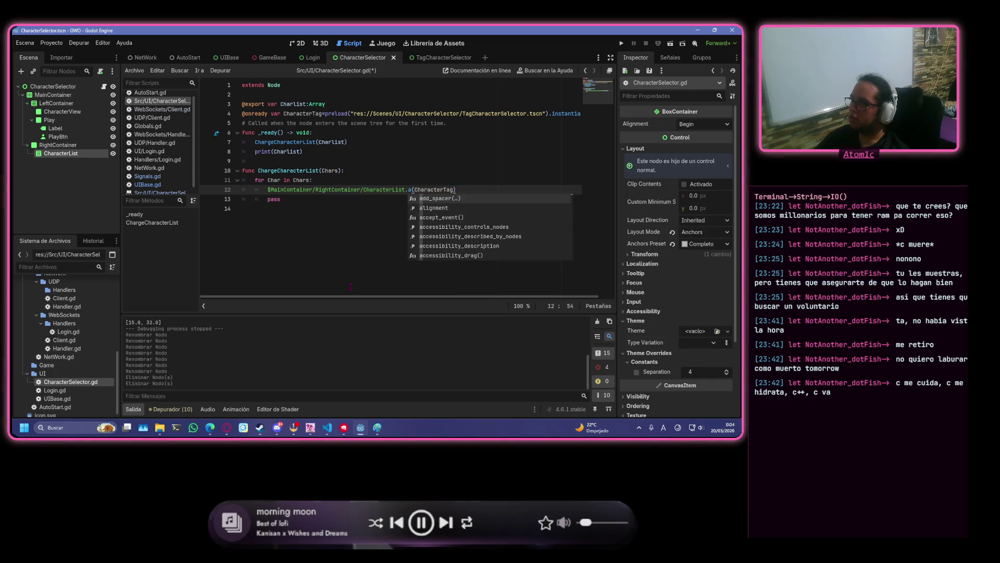
{"action": "type", "text": "_ch"}
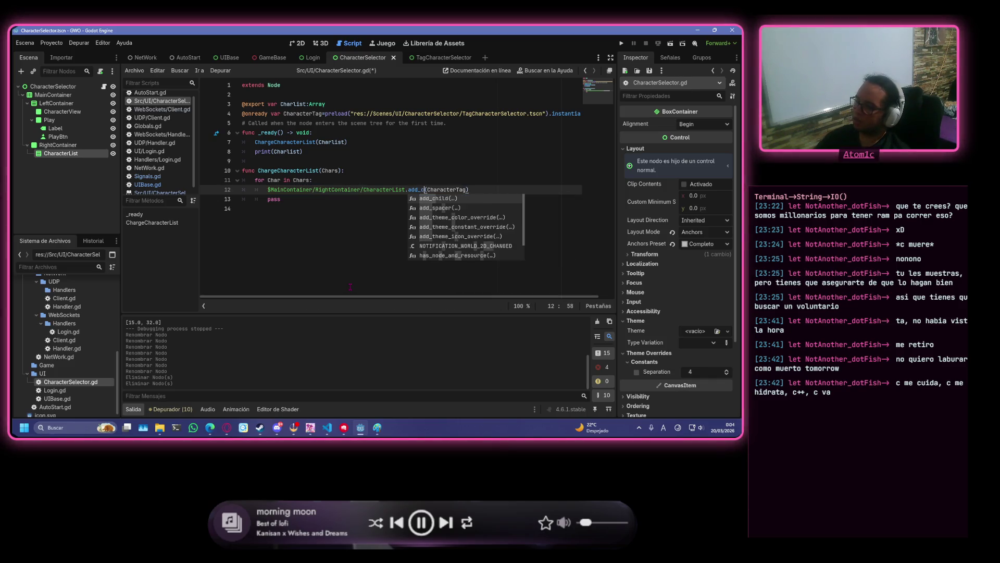
{"action": "key", "text": "Return"}
{"action": "left_click", "coordinate": [350, 161]}
{"action": "key", "text": "ctrl+s"}
{"action": "left_click", "coordinate": [480, 189]}
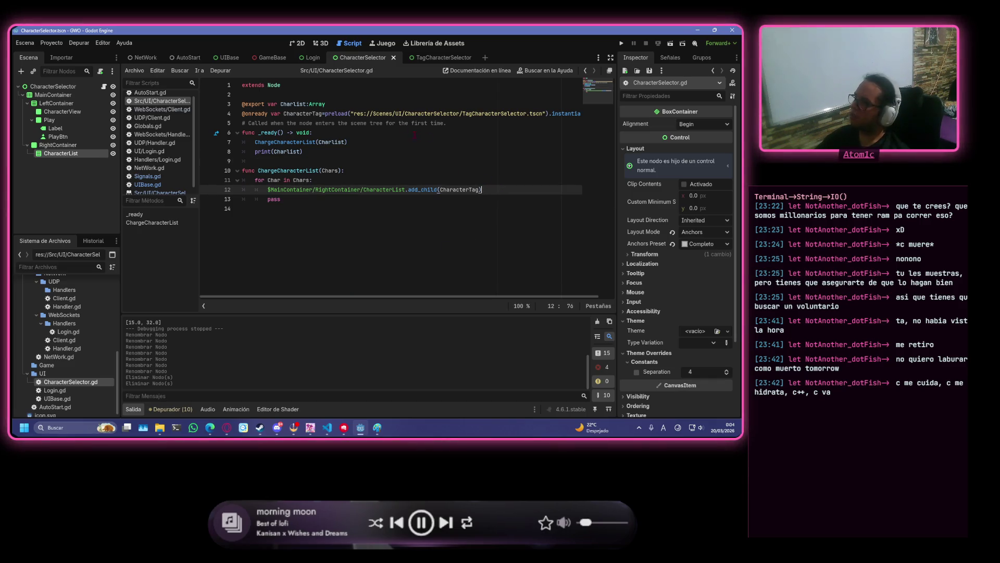
Step: Run the project and log in with a password to reach the character selector
{"action": "left_click", "coordinate": [623, 43]}
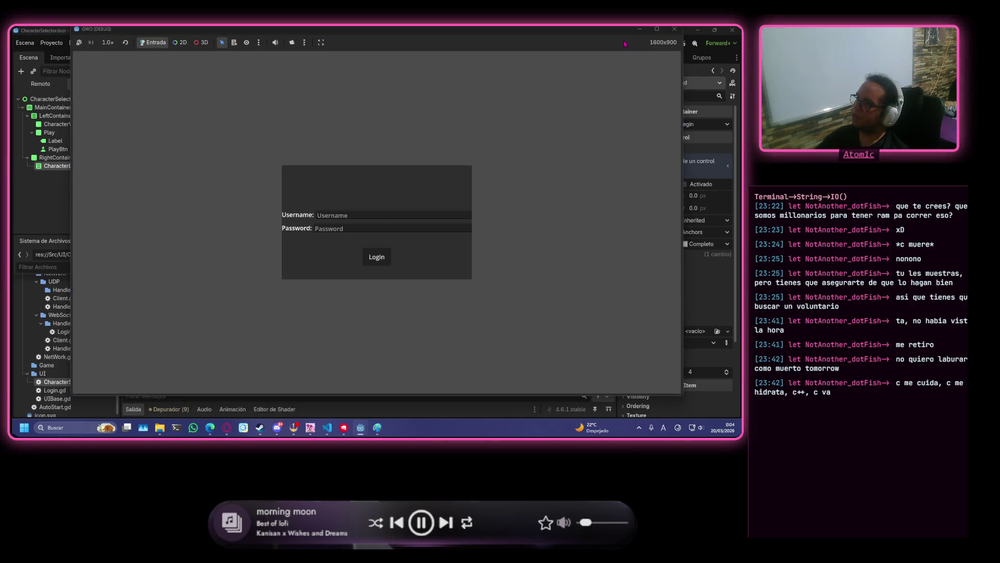
{"action": "left_click", "coordinate": [339, 214]}
{"action": "key", "text": "Tab"}
{"action": "type", "text": "1234"}
{"action": "left_click", "coordinate": [377, 256]}
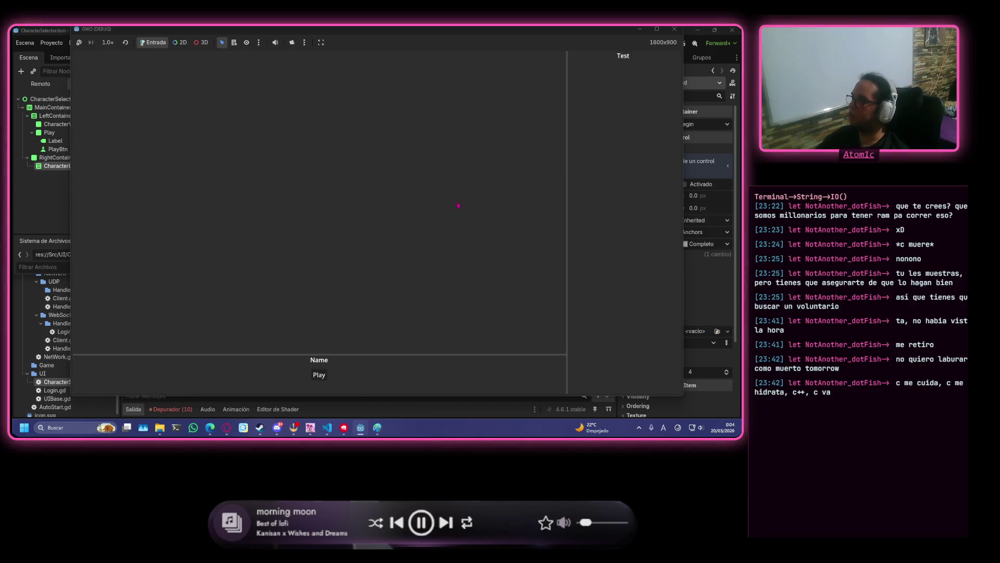
Step: In the editor, show the Debugger errors and select the add_child failure
{"action": "left_click", "coordinate": [174, 415]}
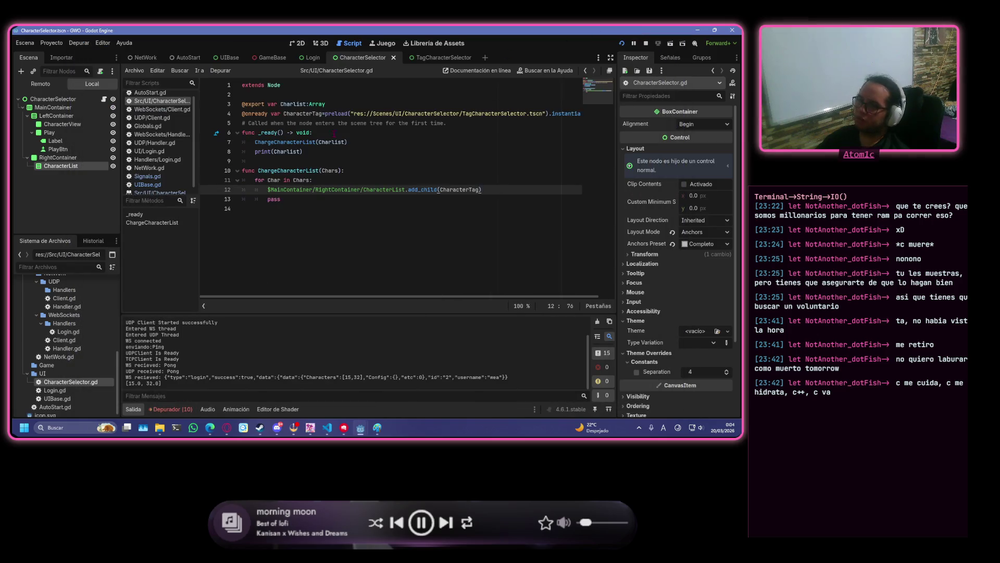
{"action": "left_click", "coordinate": [173, 410]}
{"action": "left_click", "coordinate": [197, 314]}
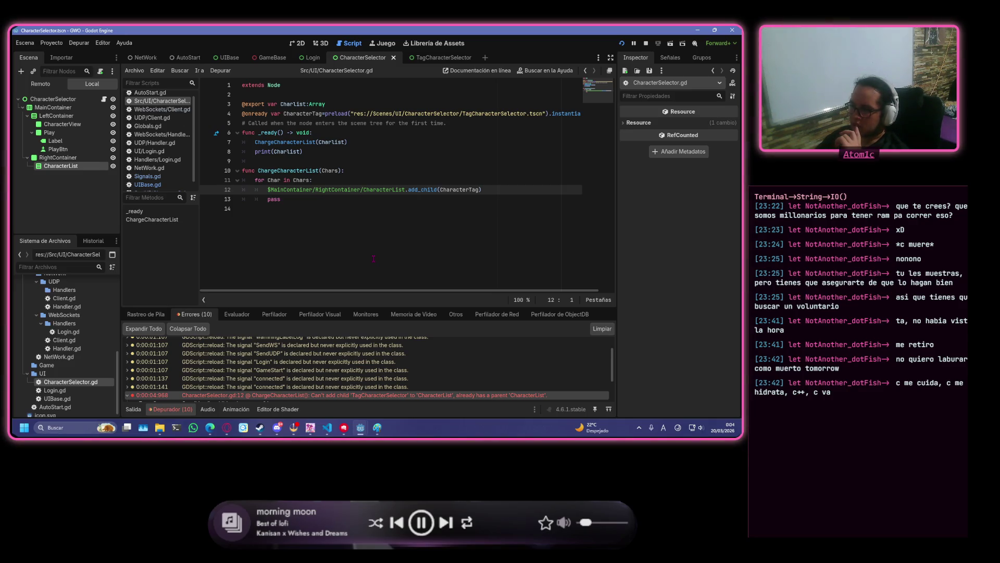
Step: Expand the add_child error row to inspect its stack details
{"action": "double_click", "coordinate": [419, 395]}
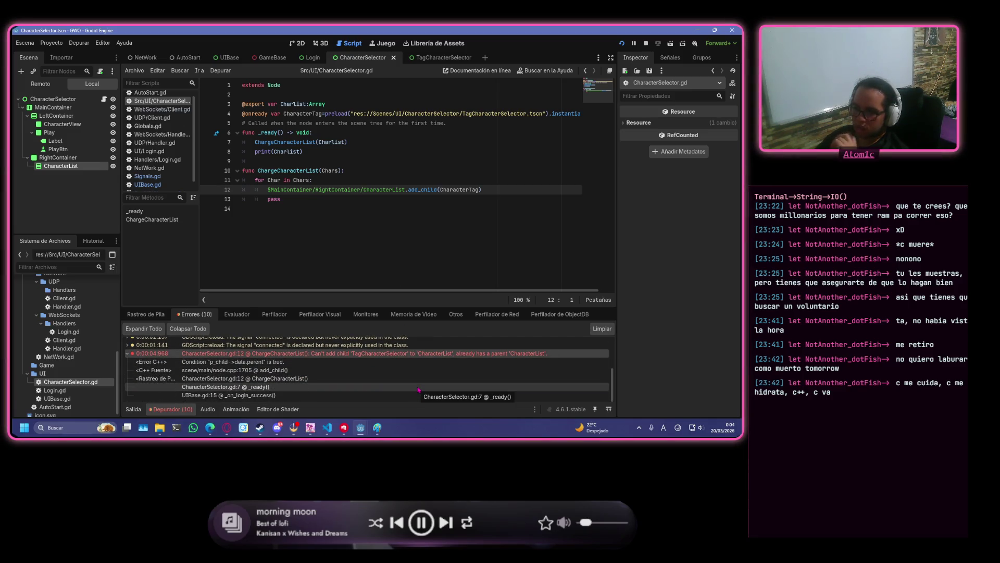
{"action": "left_click", "coordinate": [498, 192]}
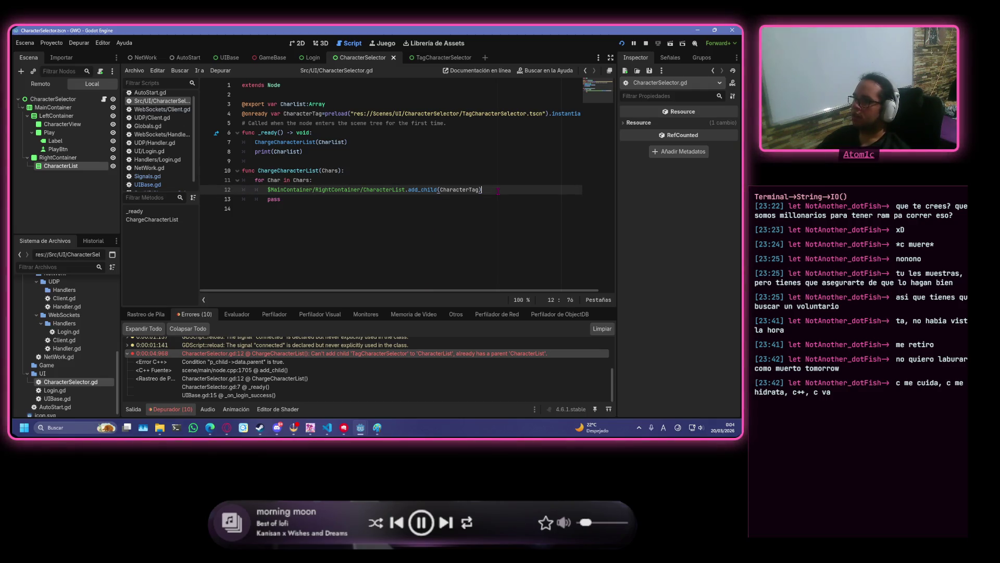
{"action": "right_click", "coordinate": [522, 357]}
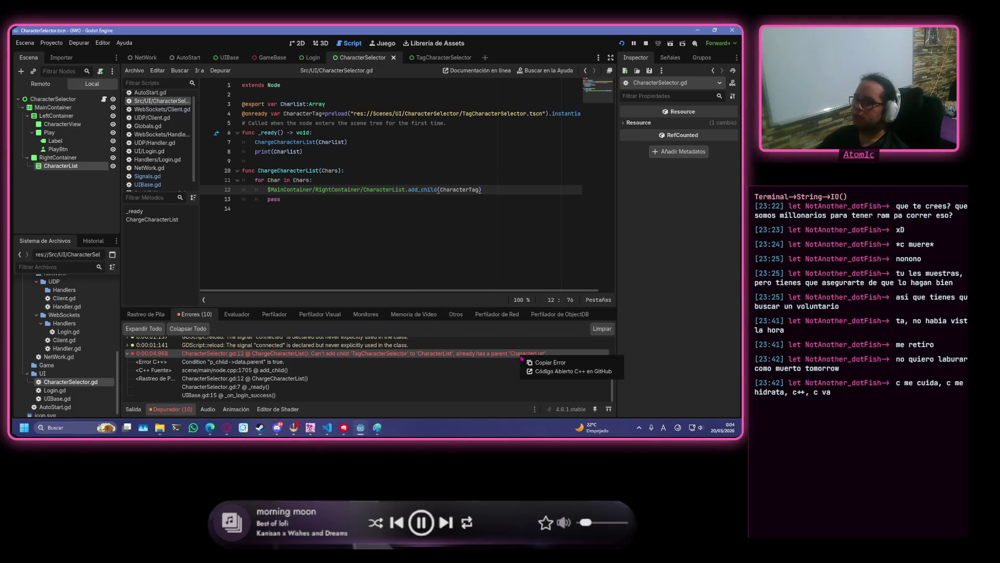
{"action": "left_click", "coordinate": [529, 362]}
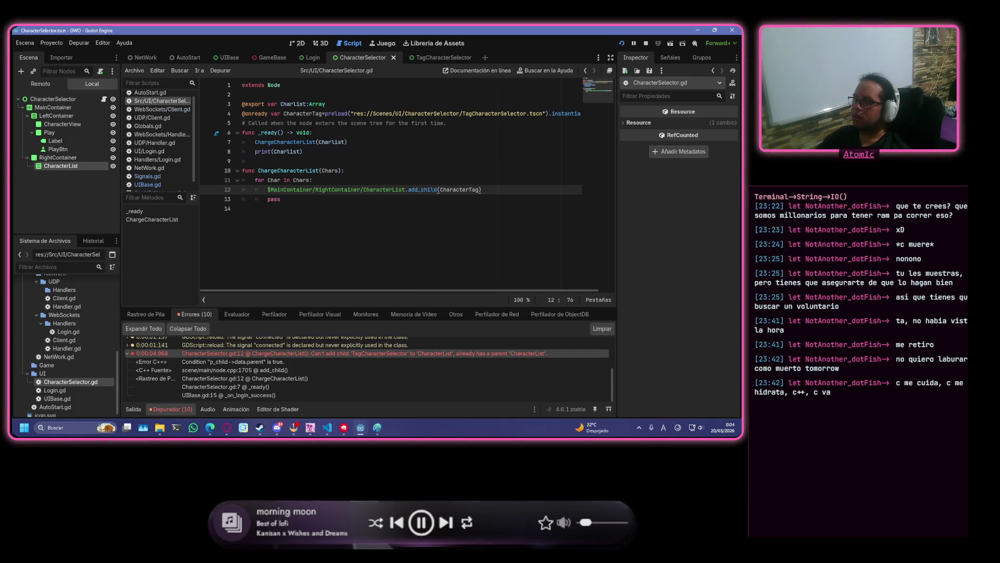
Step: Open the TagCharacterSelector scene tab
{"action": "key", "text": "alt+Tab"}
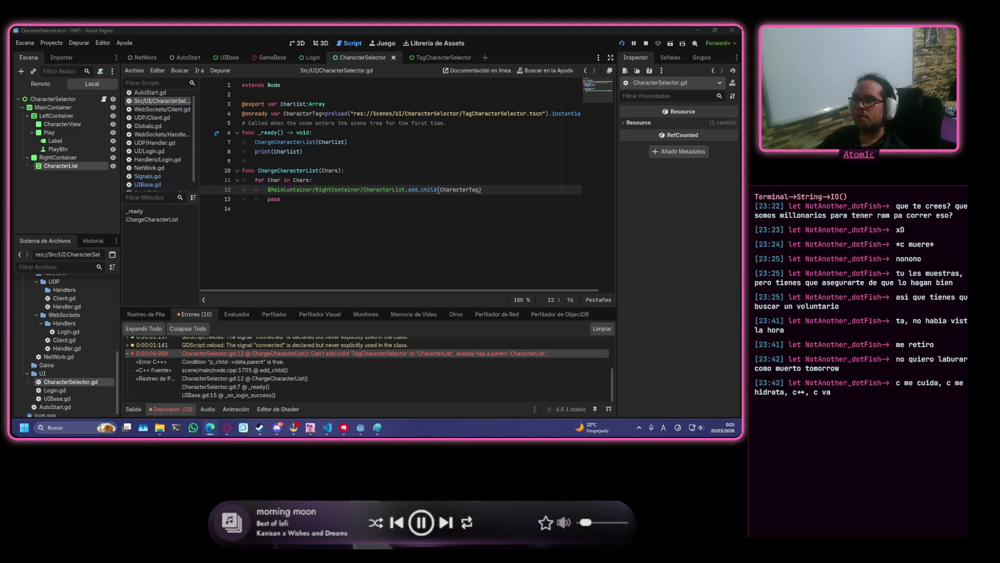
{"action": "left_click", "coordinate": [434, 58]}
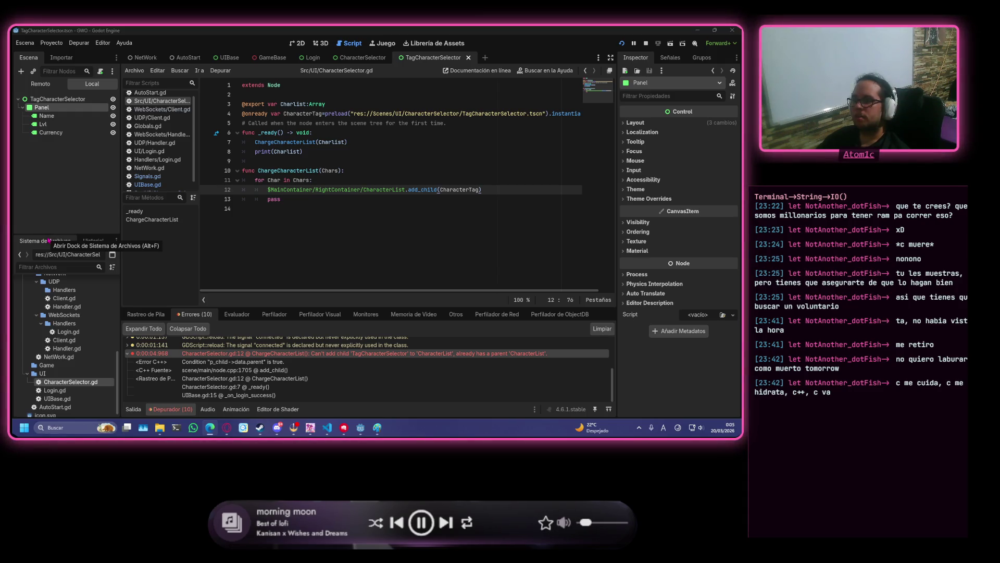
{"action": "left_click", "coordinate": [572, 180]}
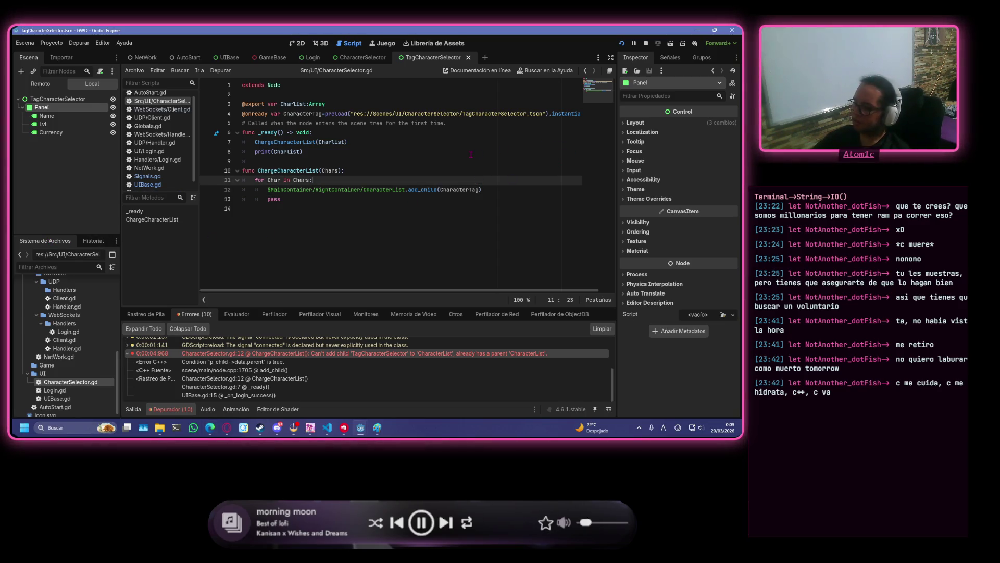
Step: Add a CharacterTag.instanciate() line at the top of the loop and save
{"action": "key", "text": "Return"}
{"action": "type", "text": "cha"}
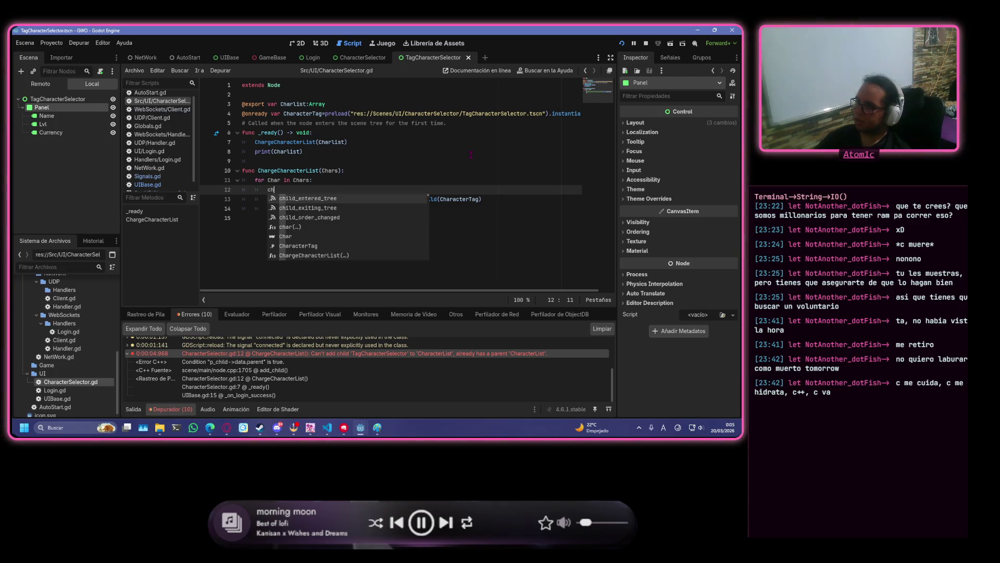
{"action": "key", "text": "Down"}
{"action": "key", "text": "Down"}
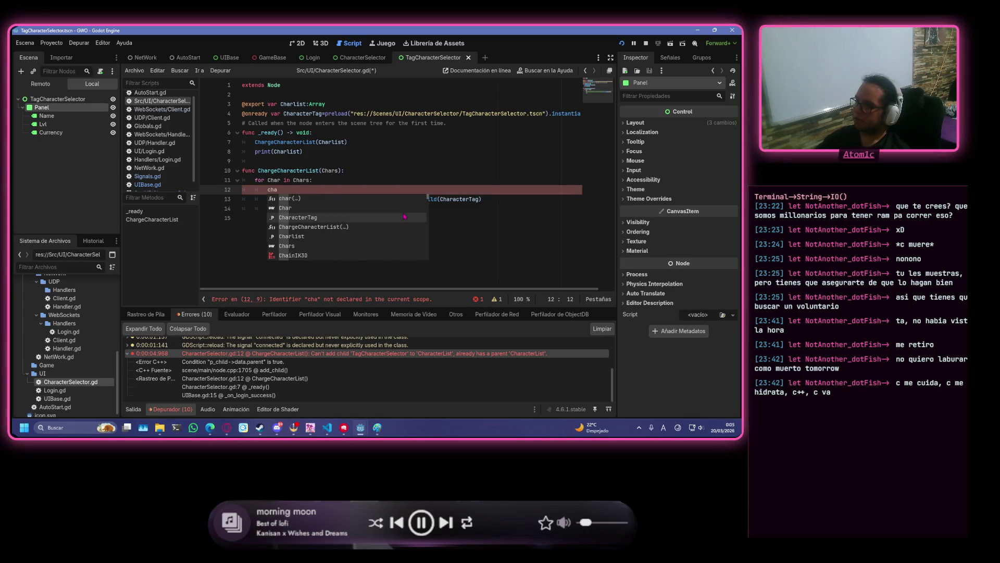
{"action": "key", "text": "Return"}
{"action": "type", "text": ".ins"}
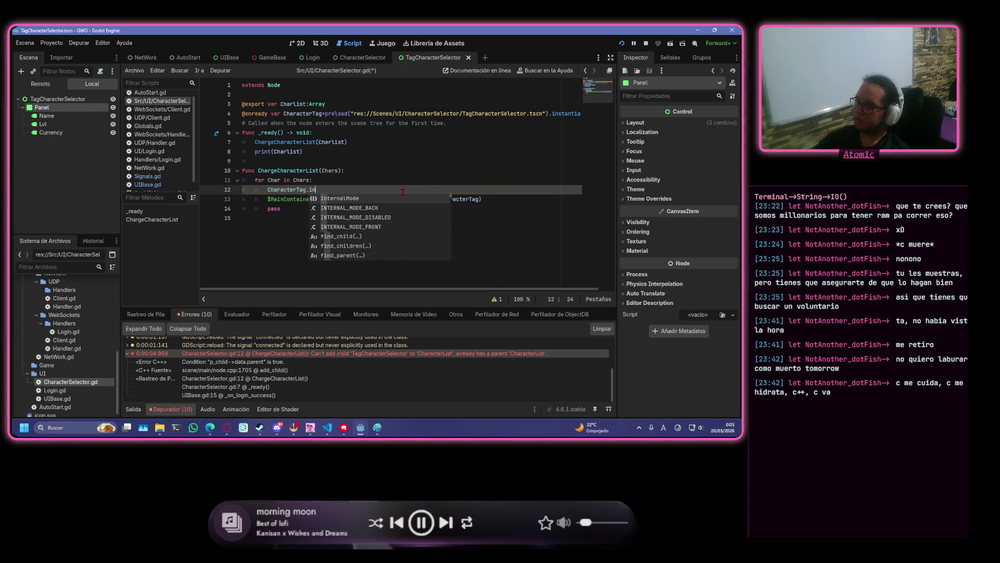
{"action": "type", "text": "ta"}
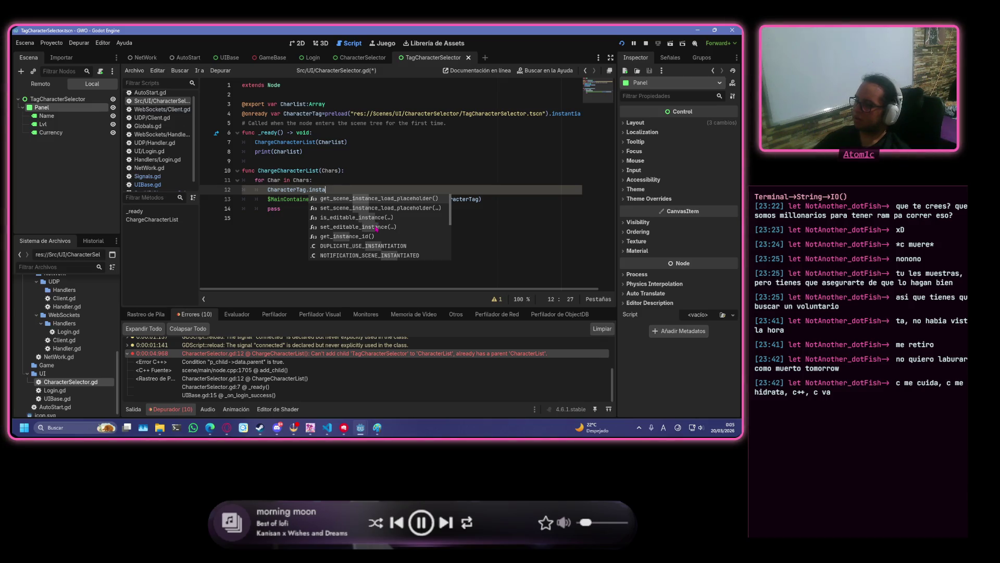
{"action": "type", "text": "nciate()"}
{"action": "key", "text": "ctrl+s"}
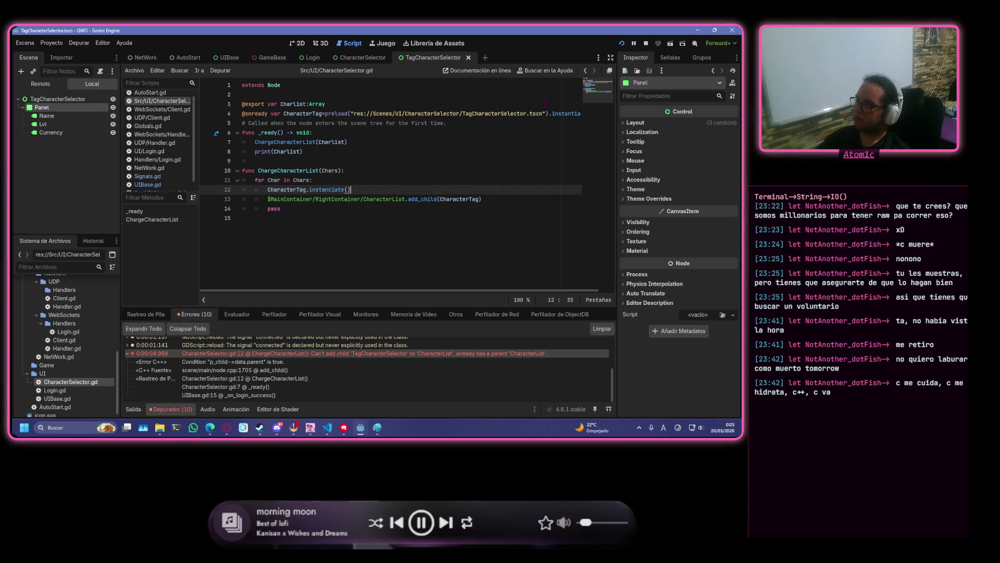
Step: Remove .instantiate() from the preload, correct the spelling to instantiate, and save
{"action": "left_click", "coordinate": [549, 113]}
{"action": "key", "text": "shift+End"}
{"action": "key", "text": "BackSpace"}
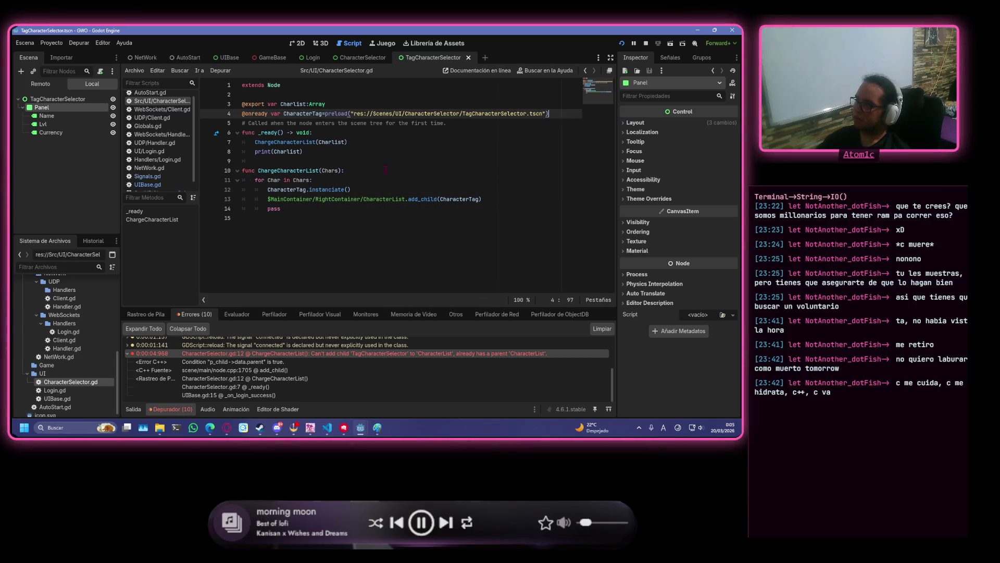
{"action": "double_click", "coordinate": [328, 189]}
{"action": "type", "text": "instantiate"}
{"action": "left_click", "coordinate": [395, 178]}
{"action": "left_click", "coordinate": [399, 189]}
{"action": "key", "text": "ctrl+s"}
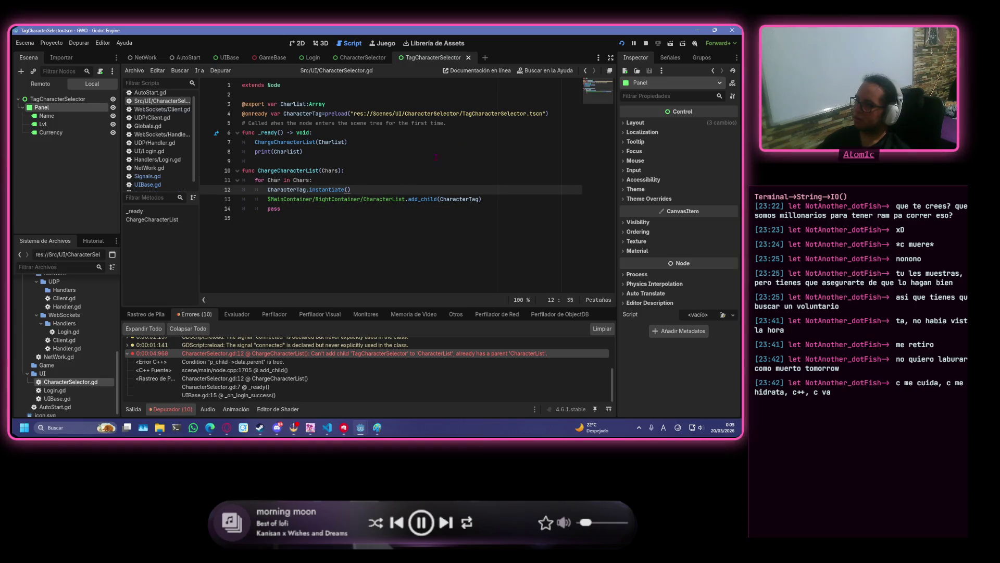
Step: Run the project, log in with username and password, then close the game window
{"action": "left_click", "coordinate": [623, 44]}
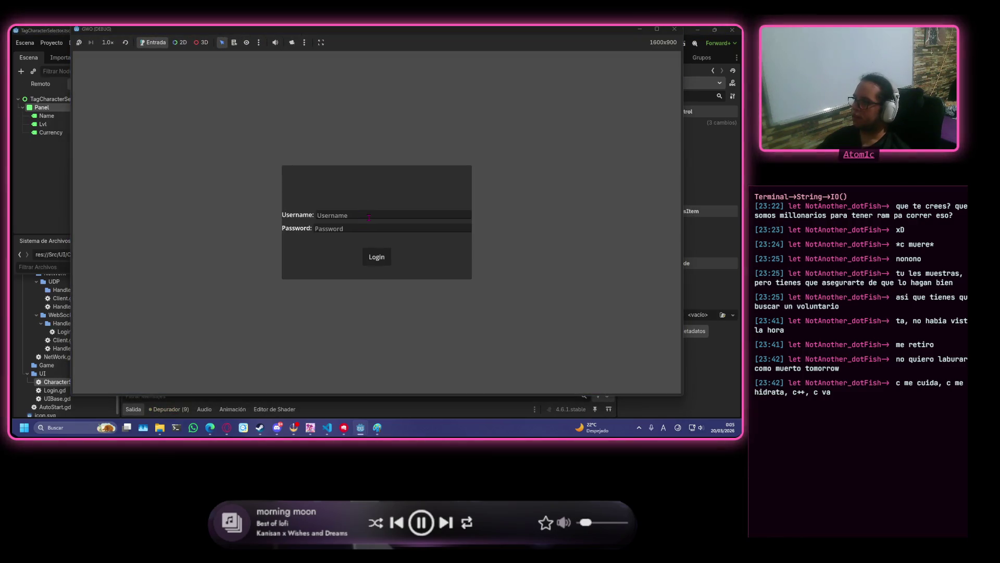
{"action": "left_click", "coordinate": [368, 216]}
{"action": "type", "text": "w"}
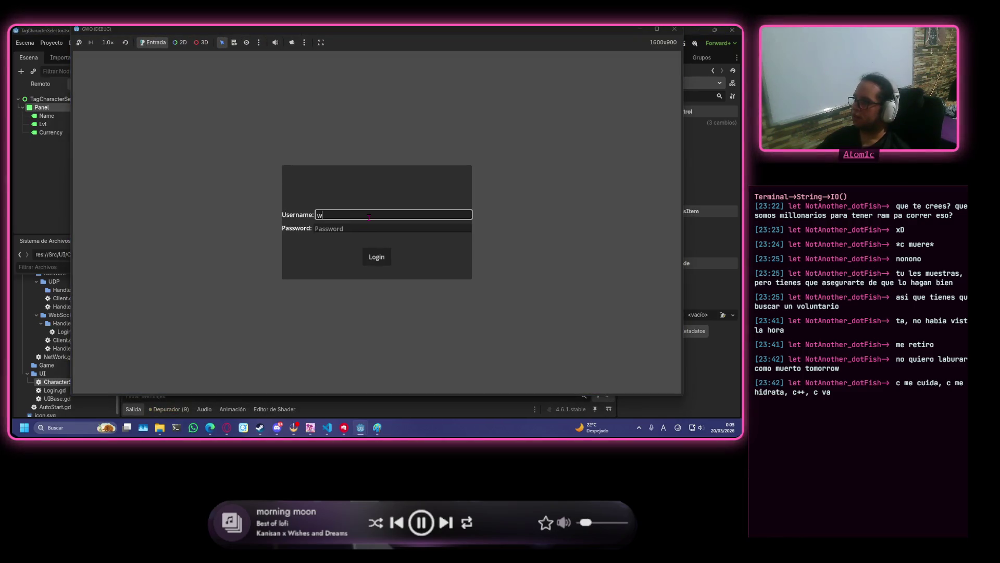
{"action": "left_click", "coordinate": [370, 226]}
{"action": "type", "text": "wea"}
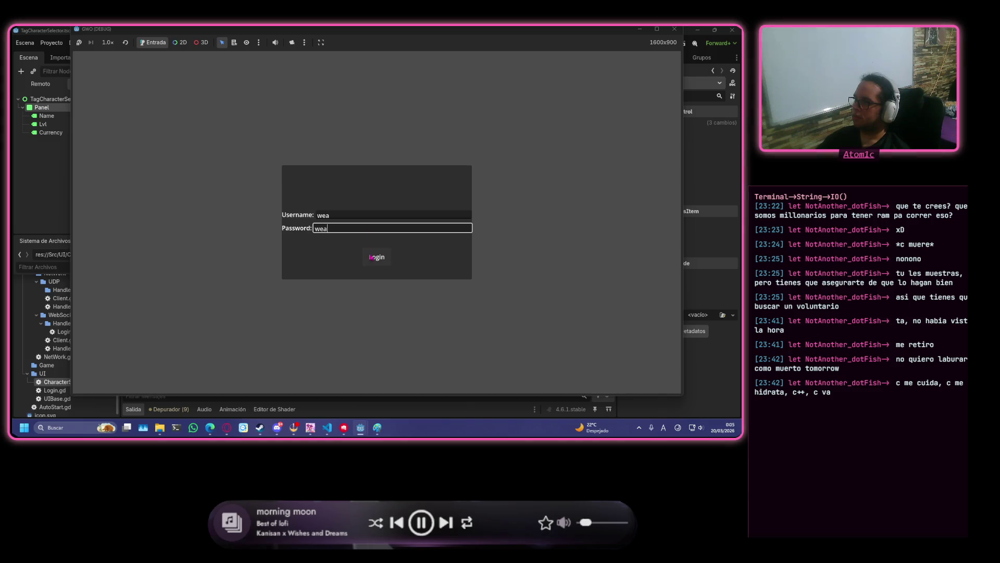
{"action": "left_click", "coordinate": [375, 256]}
{"action": "left_click", "coordinate": [675, 29]}
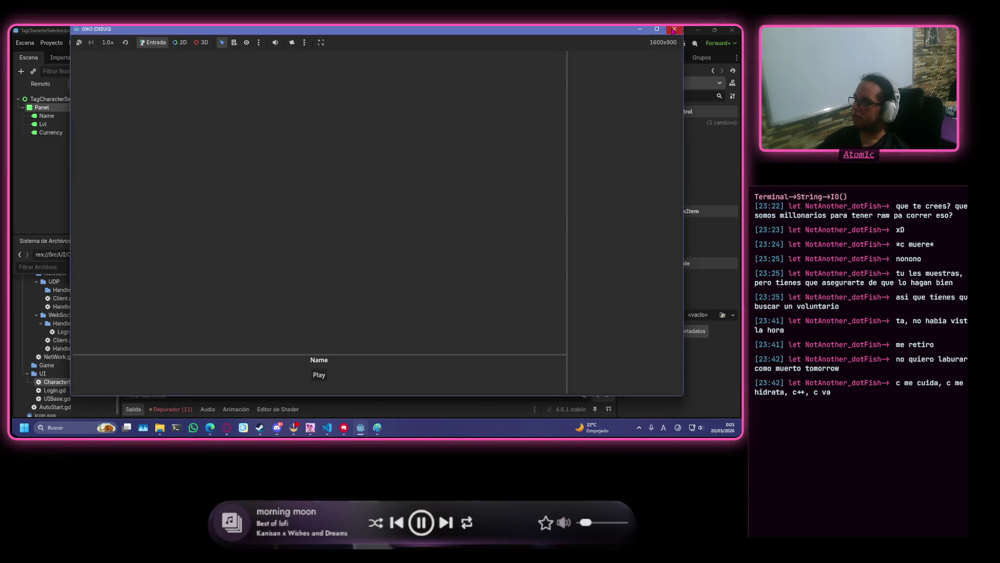
{"action": "left_click", "coordinate": [396, 208]}
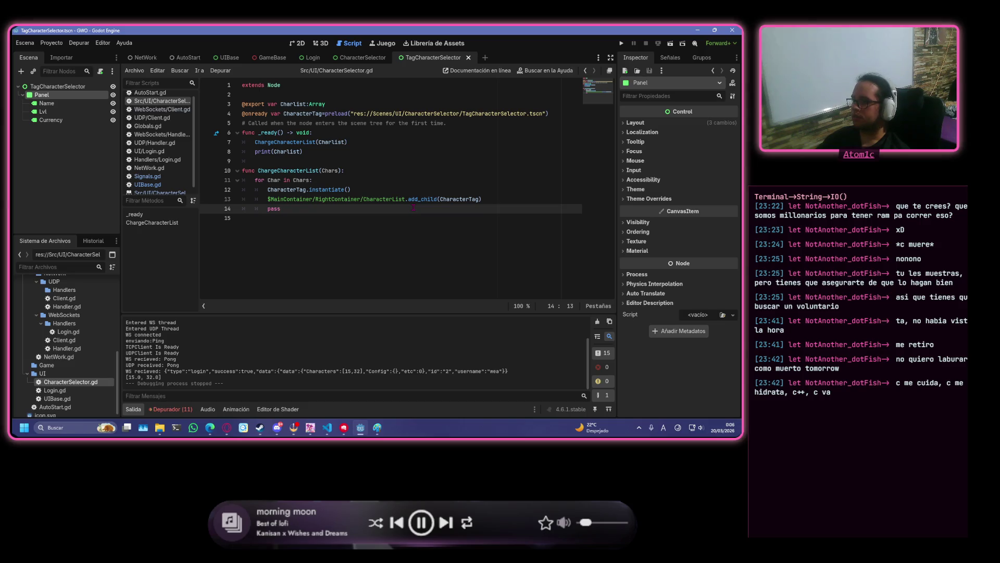